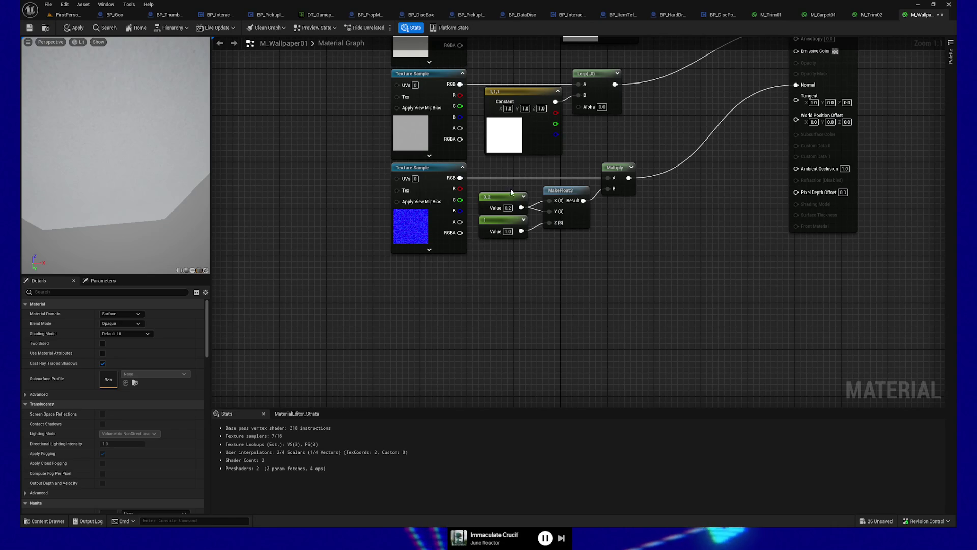
- Move the 0.2, 1 and MakeFloat3 nodes down-left to make room
left_click_drag(595, 237, 473, 186)
left_click_drag(570, 194, 552, 341)
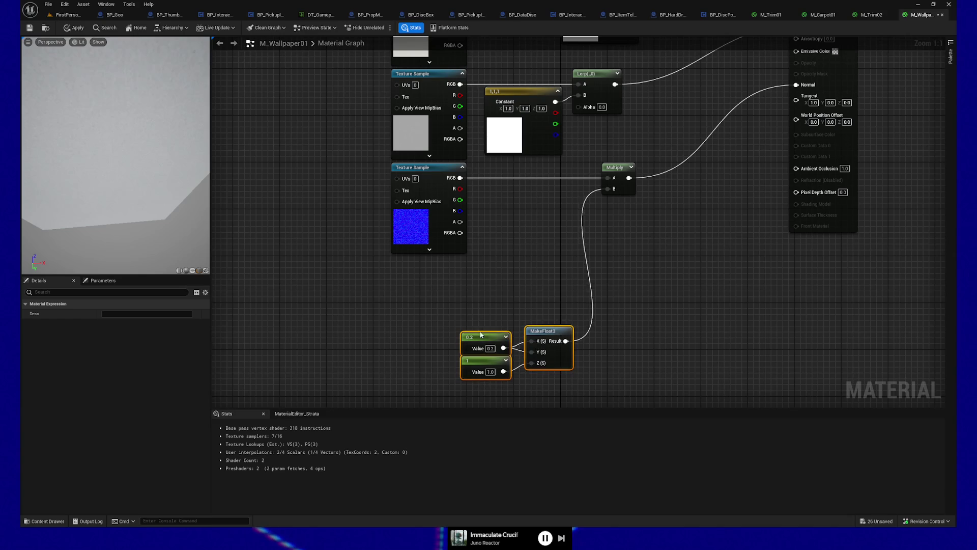
mouse_move(539, 337)
left_mouse_down()
mouse_move(466, 311)
mouse_move(449, 277)
left_mouse_up()
left_click(493, 306)
- Multiply the texture's R channel by the 0.2 constant and copy the MakeFloat3 node
left_click_drag(459, 189, 516, 194)
type("multipl")
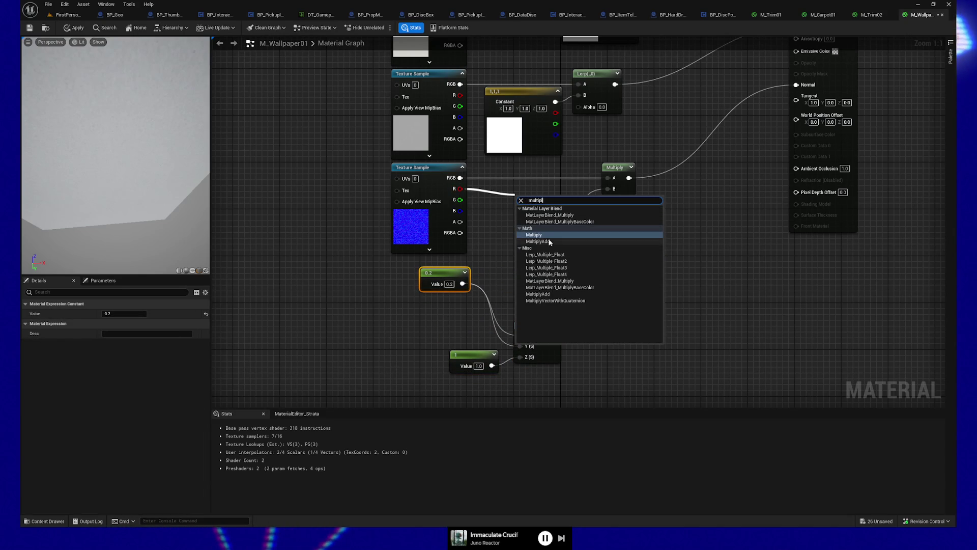
left_click(543, 234)
mouse_move(463, 283)
left_mouse_down()
mouse_move(479, 290)
mouse_move(526, 194)
left_mouse_up()
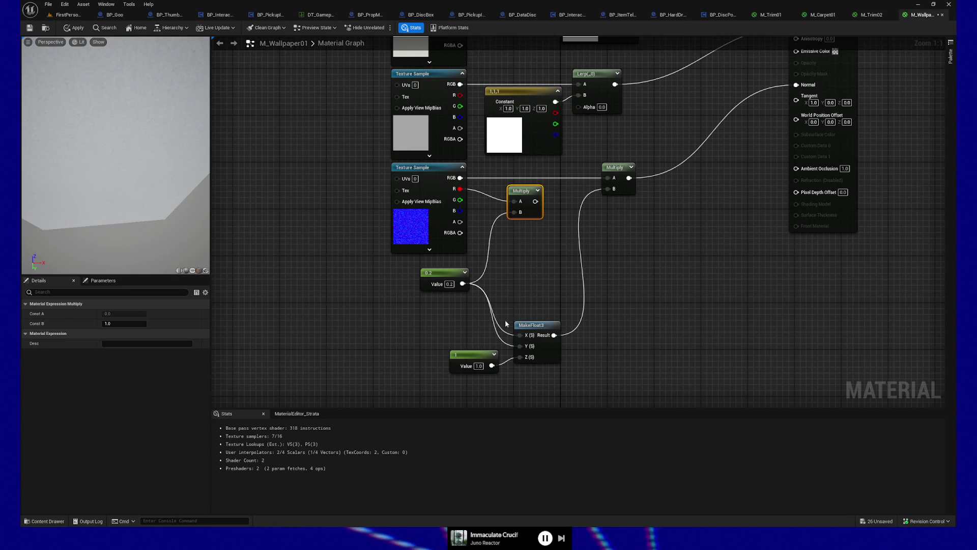
left_click(530, 325)
key("ctrl+c")
- Paste a MakeFloat3, delete the old Multiply, and wire the R Multiply and B channel into it
key("ctrl+v")
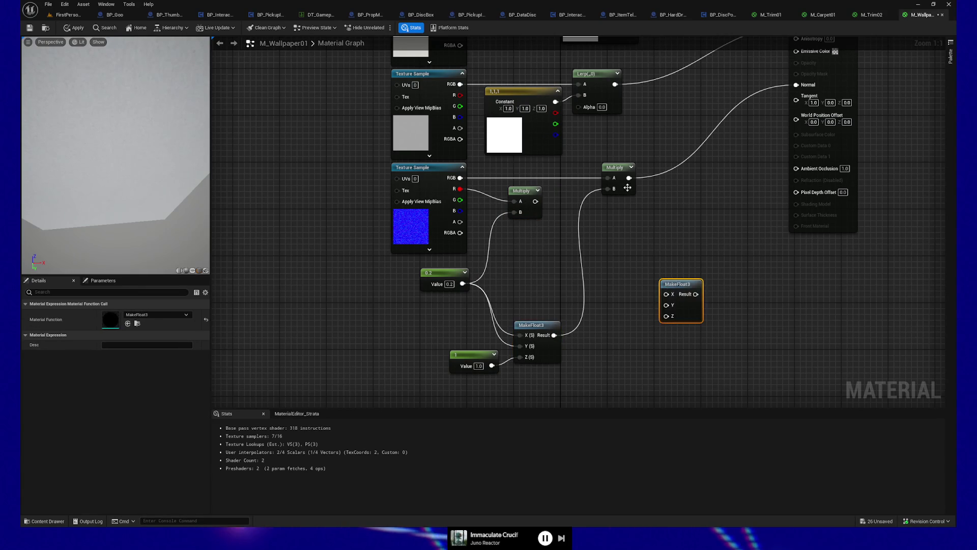
left_click(628, 188)
key("Delete")
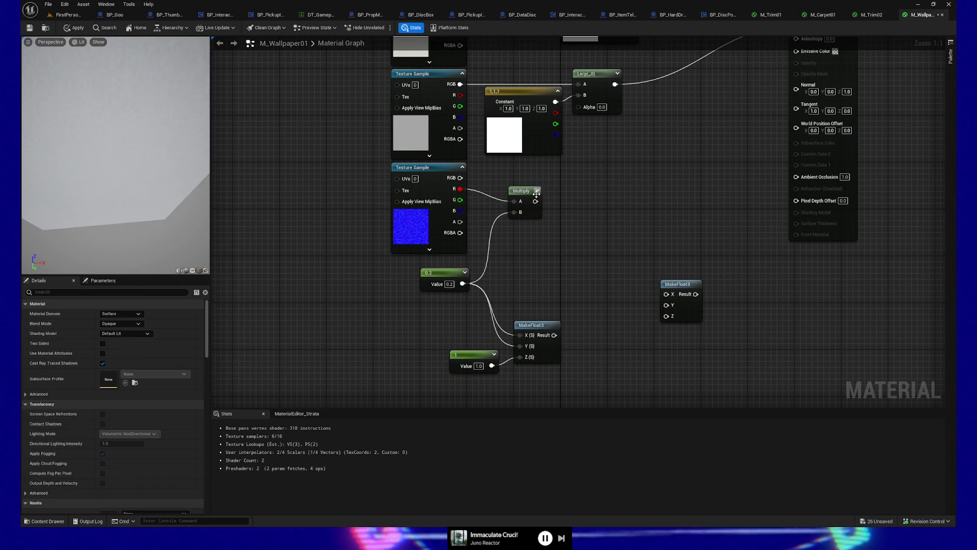
mouse_move(535, 201)
left_mouse_down()
mouse_move(583, 224)
mouse_move(666, 294)
left_mouse_up()
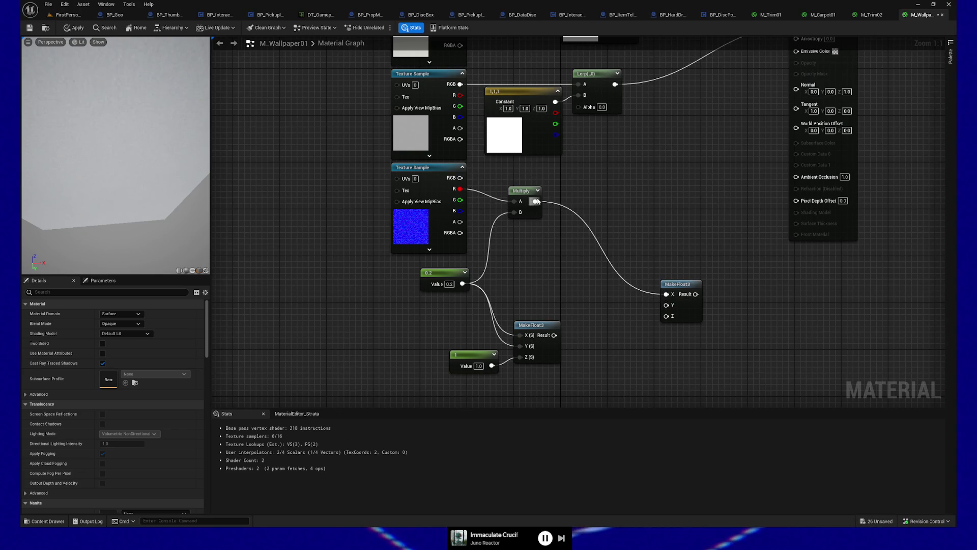
mouse_move(535, 201)
left_mouse_down()
mouse_move(656, 285)
mouse_move(666, 305)
left_mouse_up()
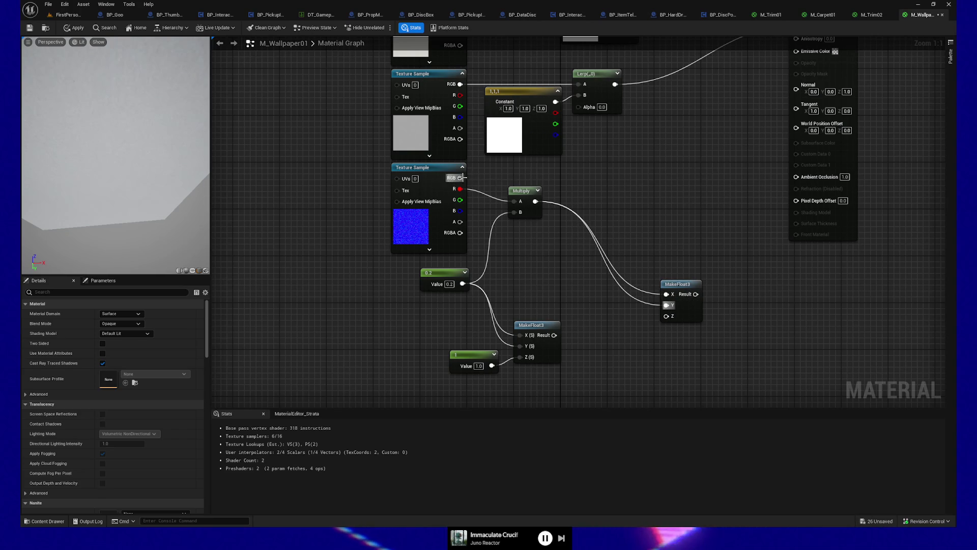
mouse_move(460, 210)
left_mouse_down()
mouse_move(664, 318)
mouse_move(677, 237)
left_mouse_up()
left_click(667, 305, "alt")
- Duplicate the Multiply and feed it the G channel and the 0.2 constant
left_click(521, 190)
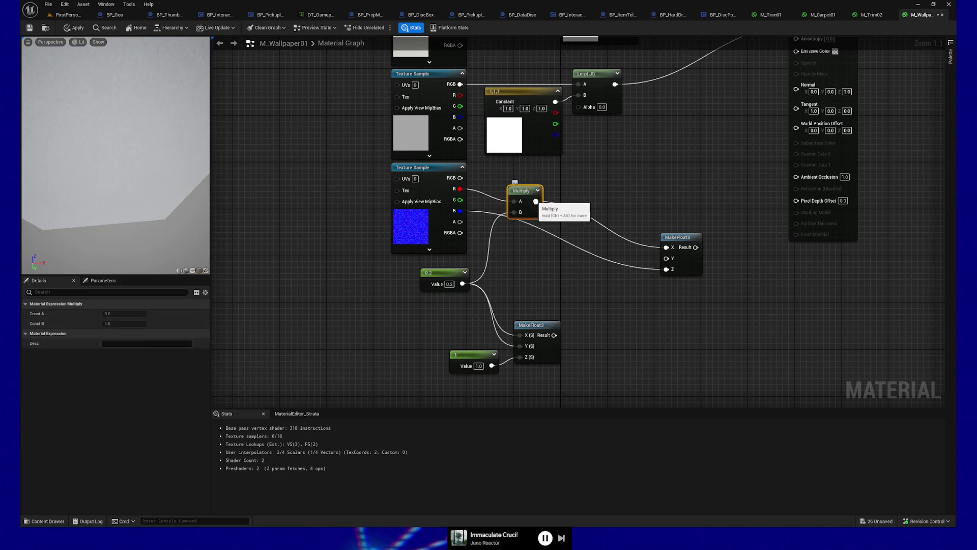
key("ctrl+d")
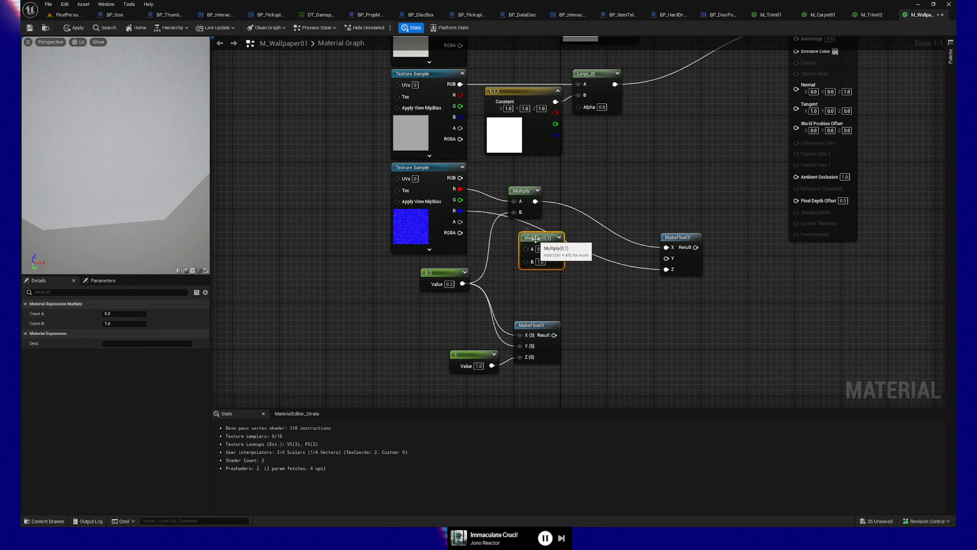
left_click_drag(463, 284, 520, 260)
mouse_move(460, 199)
left_mouse_down()
mouse_move(515, 243)
mouse_move(666, 258)
mouse_move(802, 90)
left_mouse_up()
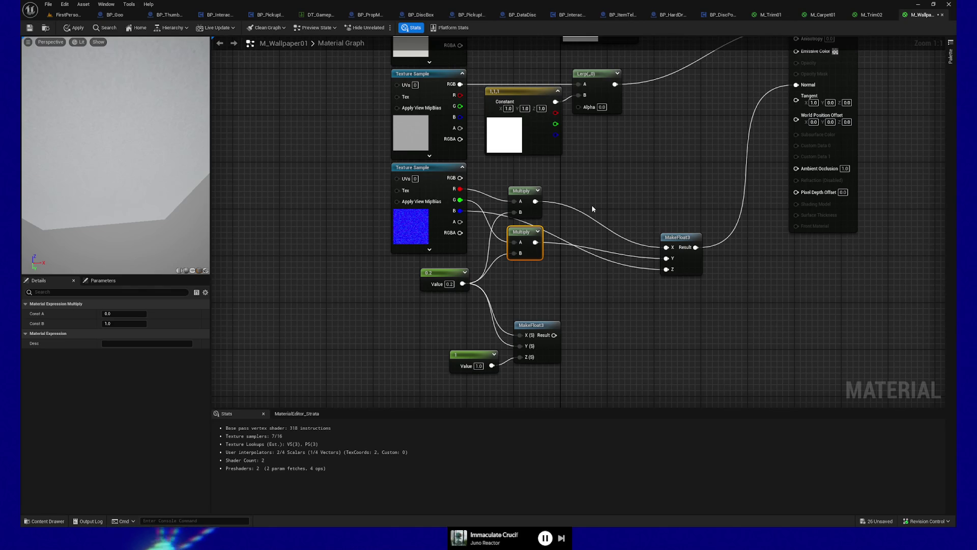
- Move MakeFloat3 and both Multiply nodes up and add a reroute point on the Z wire
mouse_move(679, 241)
left_mouse_down()
mouse_move(661, 203)
mouse_move(649, 206)
left_mouse_up()
left_click_drag(525, 196, 524, 185)
left_click_drag(524, 232, 525, 220)
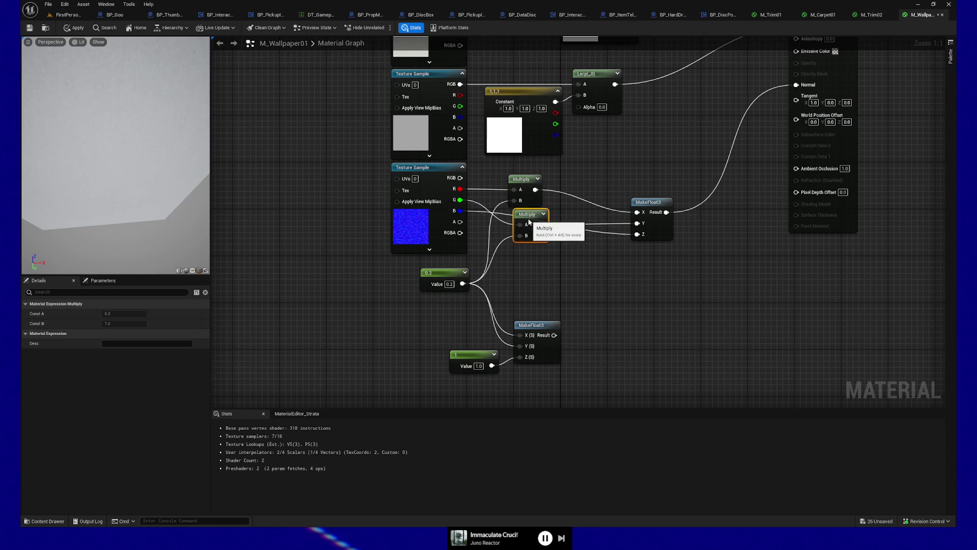
double_click(608, 234)
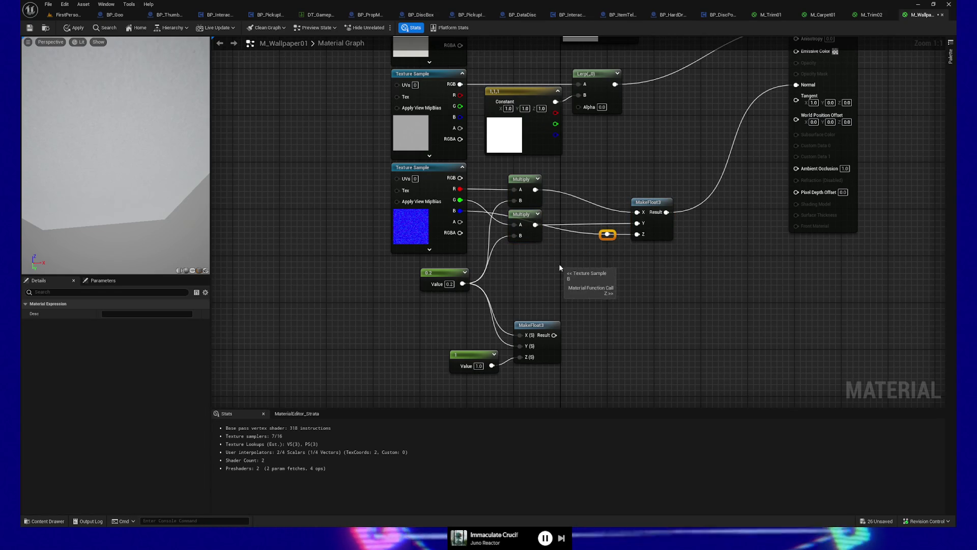
left_click_drag(607, 234, 515, 234)
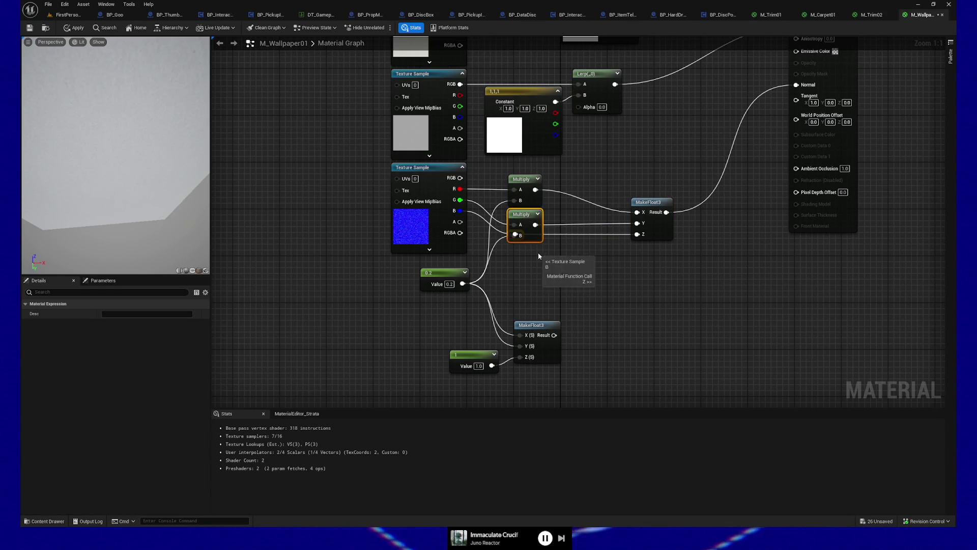
- Reposition the Multiplies, reroute point and MakeFloat3 together as one group
left_click(522, 179, "ctrl")
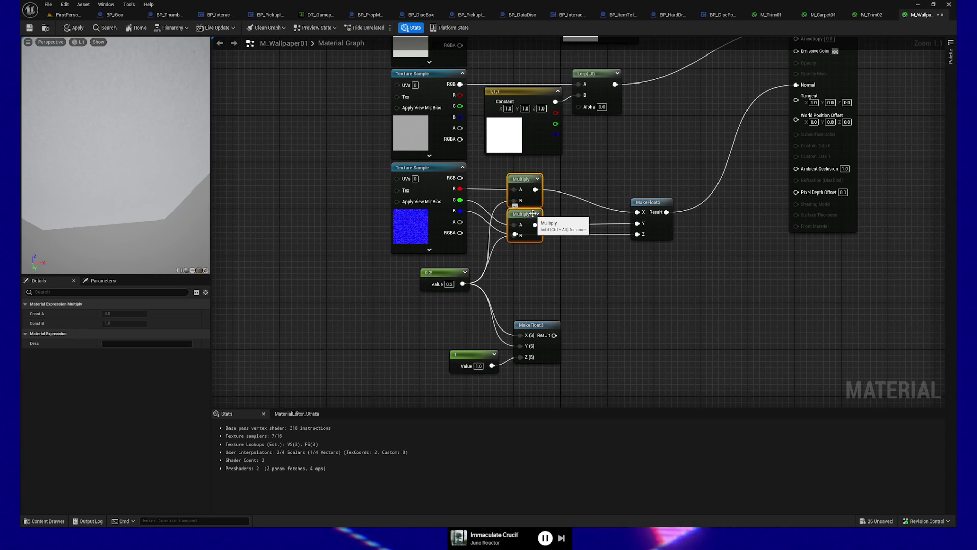
left_click_drag(533, 214, 533, 196)
left_click(513, 234, "ctrl")
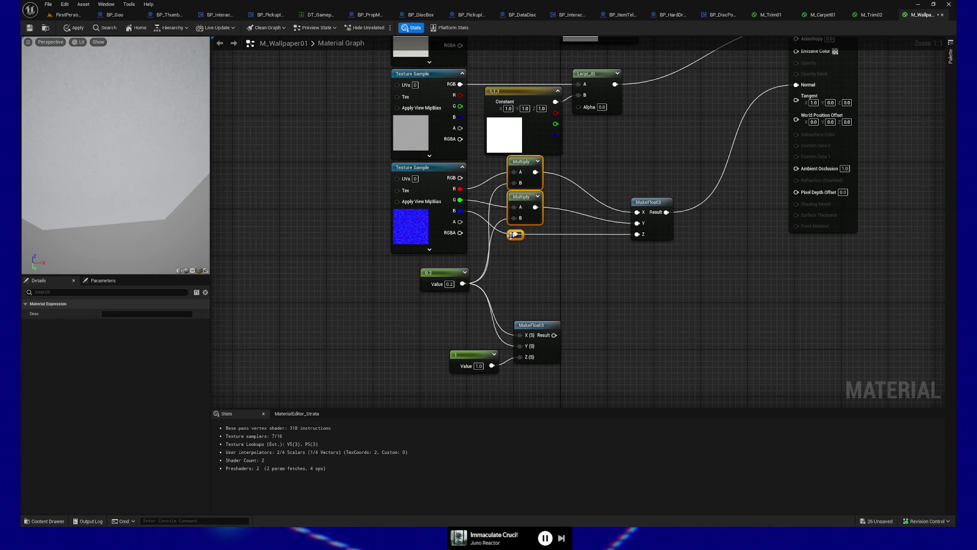
left_click(663, 201, "ctrl")
left_click_drag(662, 201, 662, 219)
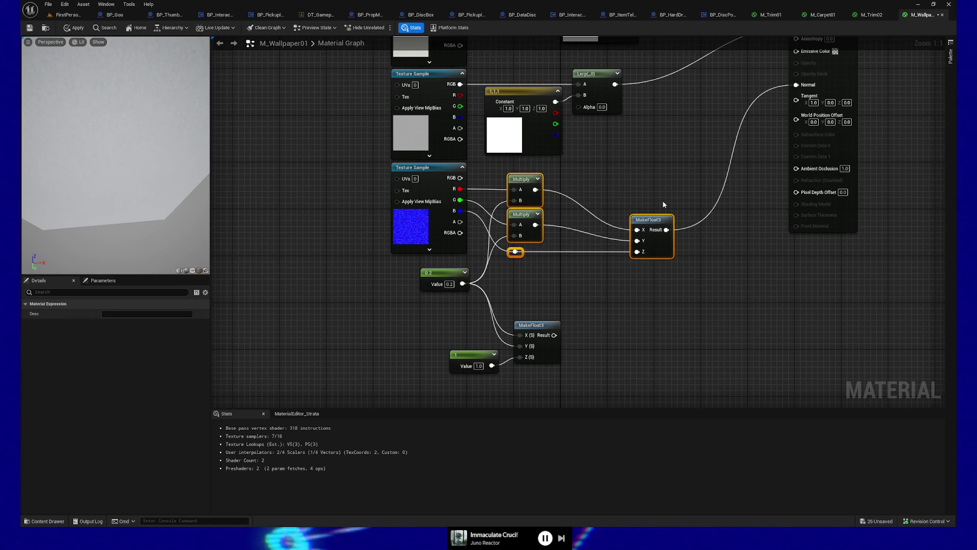
left_click_drag(512, 265, 497, 263)
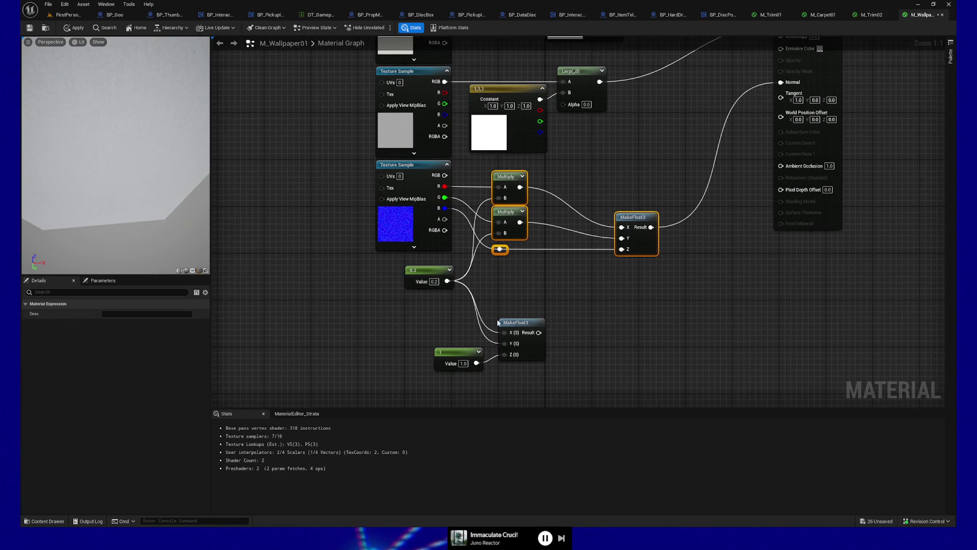
- Delete the unused MakeFloat3 and 1 constant nodes
left_click_drag(471, 304, 565, 382)
key("Delete")
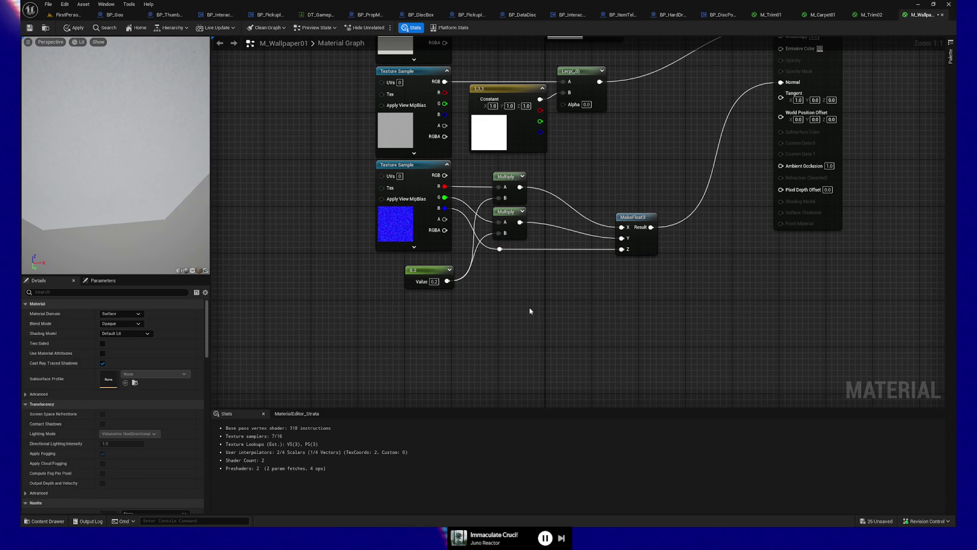
left_click(500, 249)
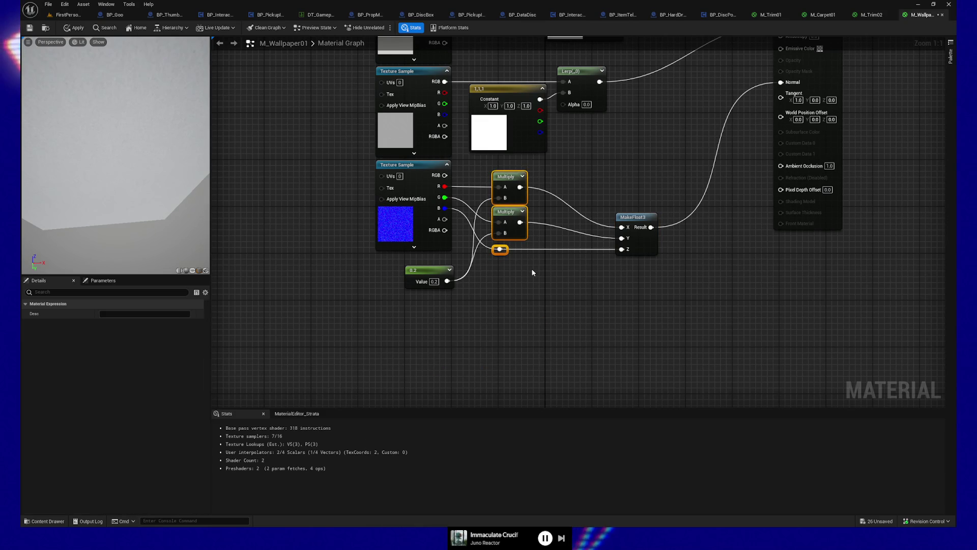
left_click(481, 313)
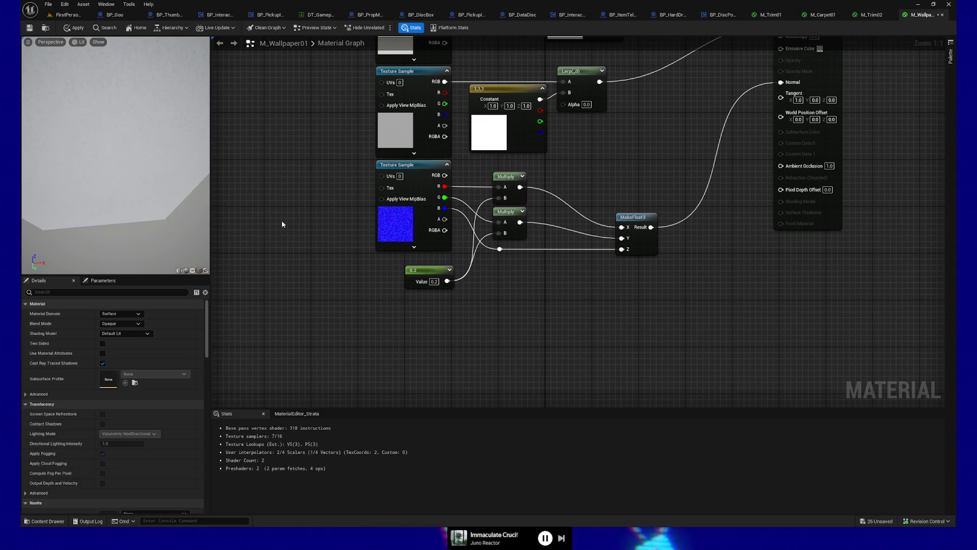
- Apply the material, check the wallpaper in the FirstPerson level, then return to M_Wallpaper01
left_click(72, 29)
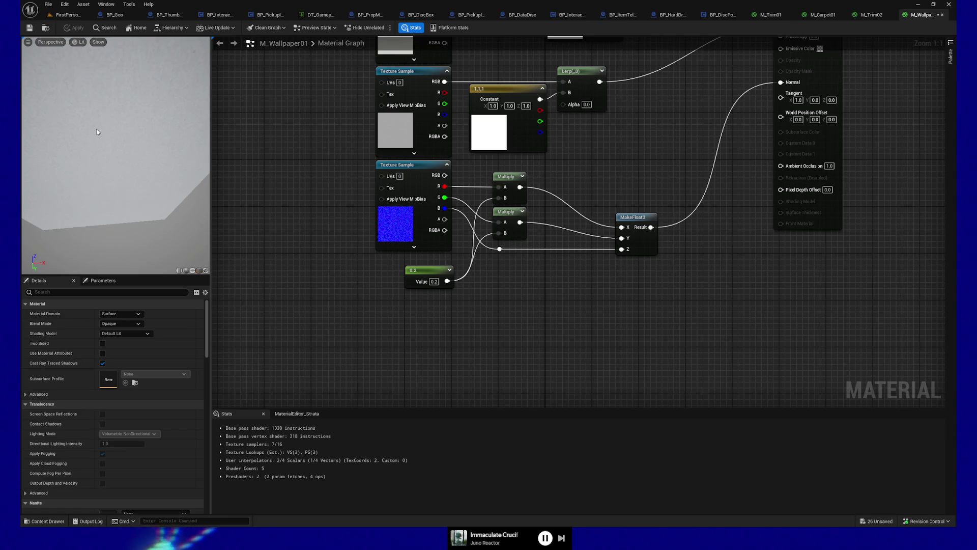
left_click(63, 19)
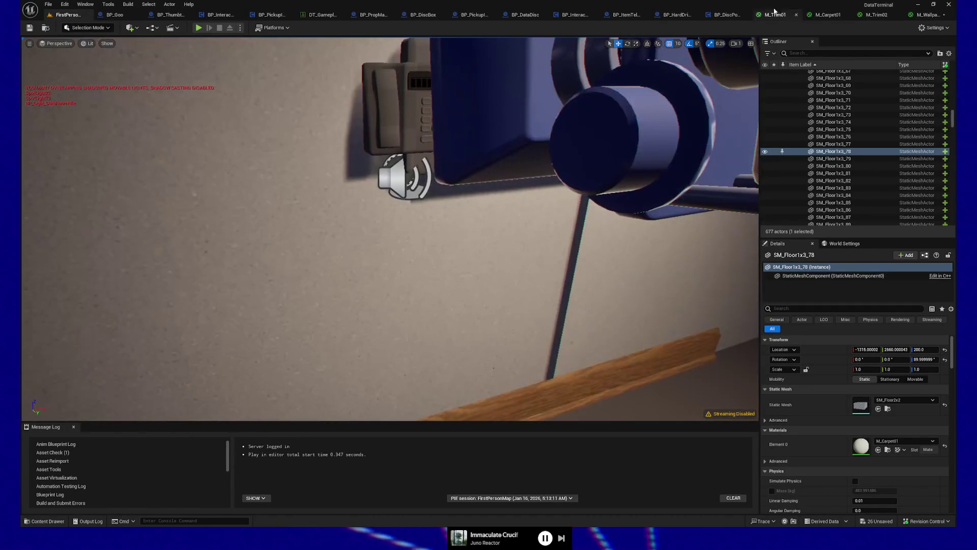
left_click(909, 17)
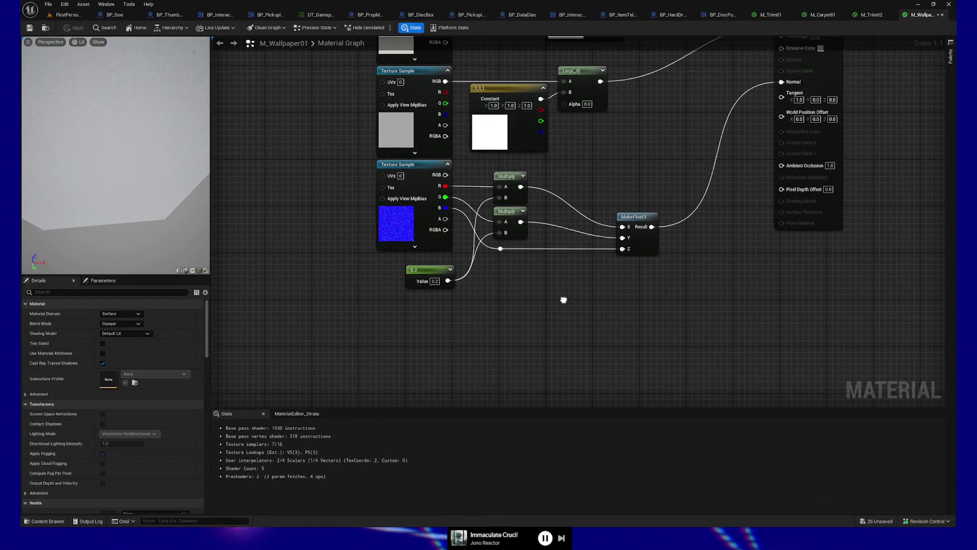
- Top-align MakeFloat3 with the upper Multiply node using Shift+W
left_click_drag(563, 299, 533, 302)
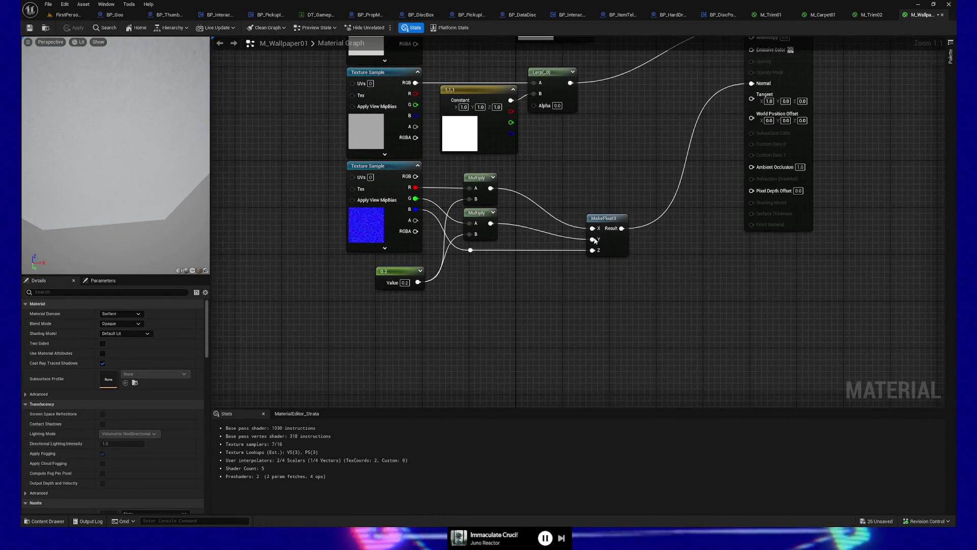
left_click(611, 220)
left_click(478, 177, "ctrl")
key("shift+w")
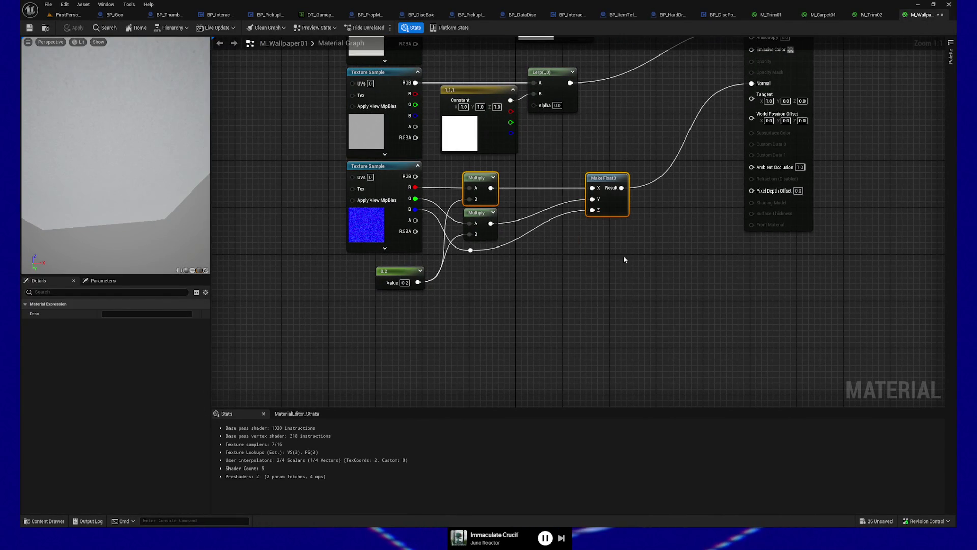
- Add a second reroute on the Z wire and move the Multiplies and 0.2 constant closer
double_click(534, 227)
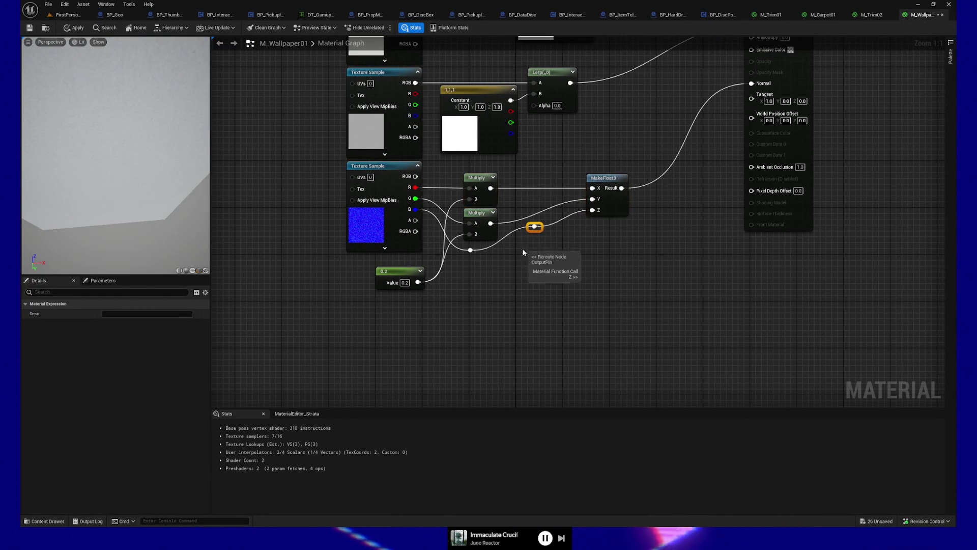
left_click(471, 250, "ctrl")
key("shift+w")
left_click(539, 250)
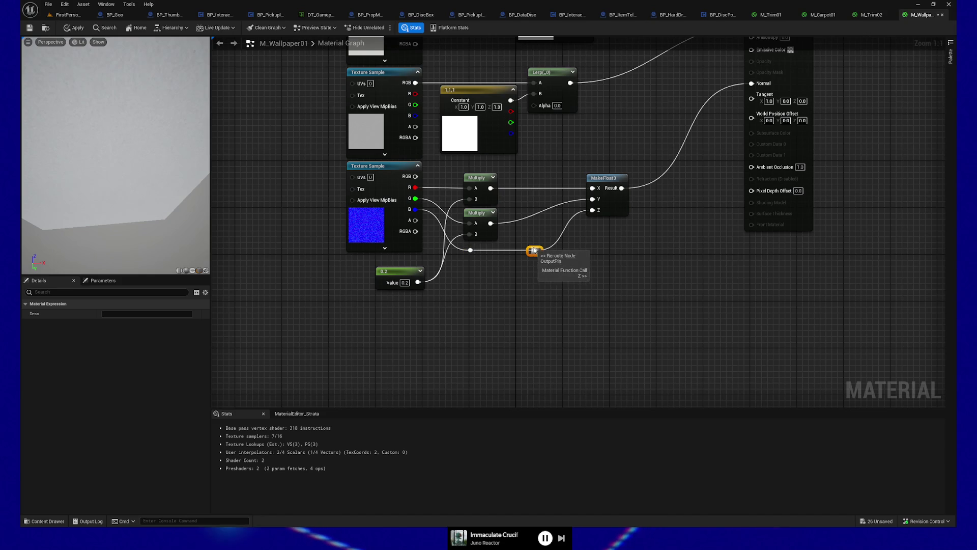
left_click_drag(542, 254, 572, 254)
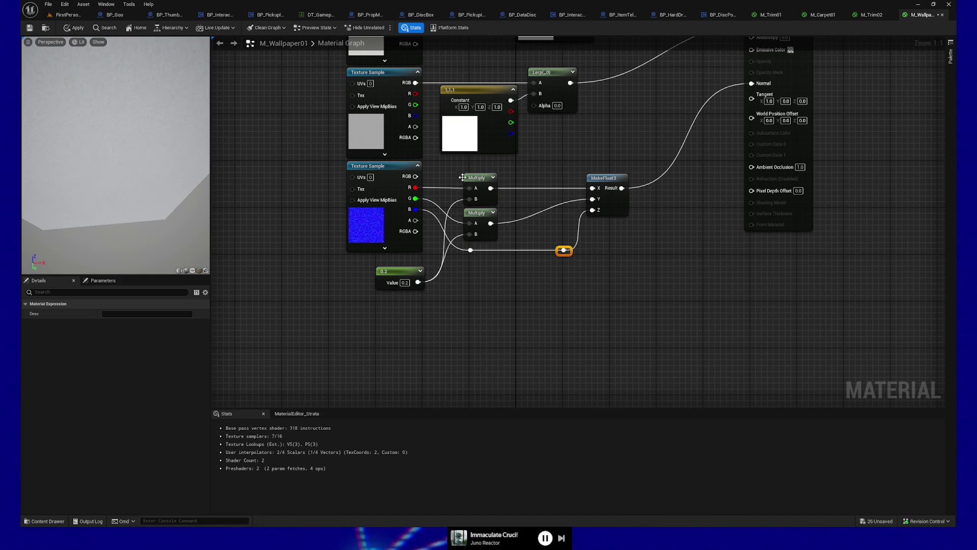
left_click(503, 263)
left_click_drag(470, 250, 447, 250)
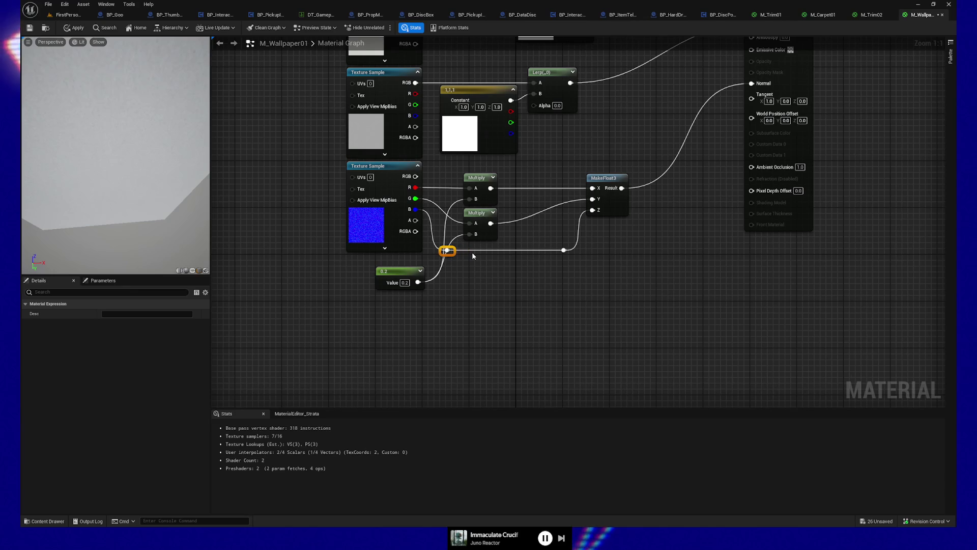
mouse_move(458, 169)
left_mouse_down()
mouse_move(502, 218)
mouse_move(503, 242)
mouse_move(496, 229)
mouse_move(554, 228)
left_mouse_up()
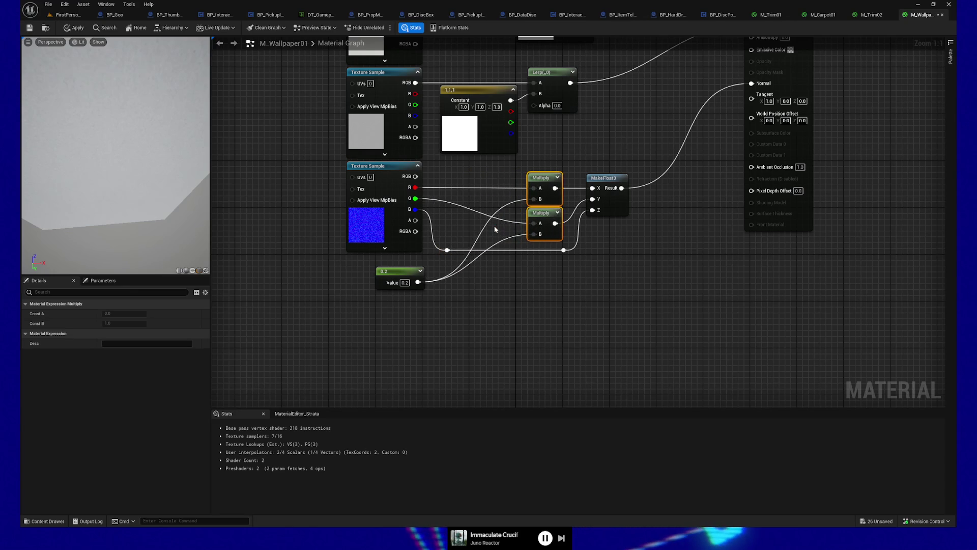
mouse_move(393, 271)
left_mouse_down()
mouse_move(475, 199)
mouse_move(481, 170)
left_mouse_up()
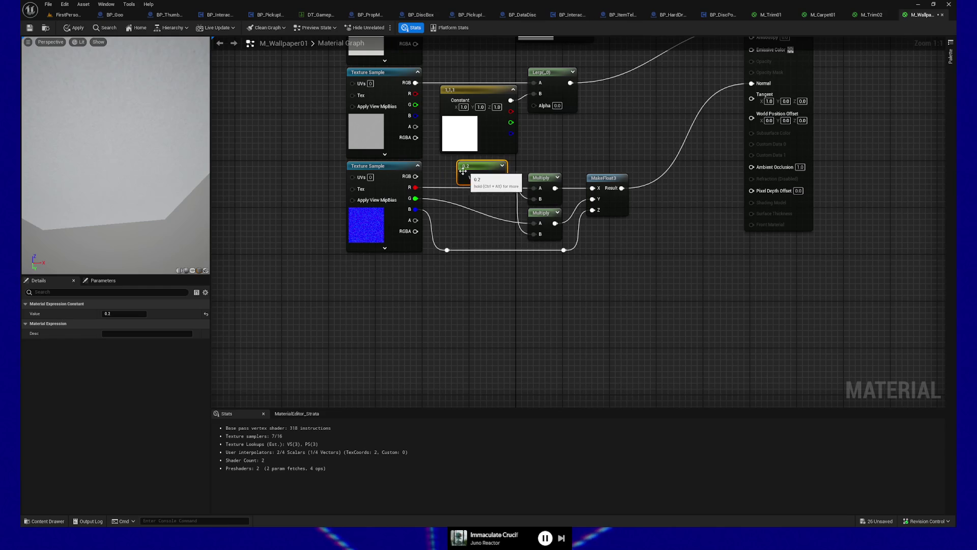
- Shift the normal-map group down and add aligned reroute points on the G and B wires
left_click_drag(315, 162, 649, 280)
key("Down")
key("Down")
key("Down")
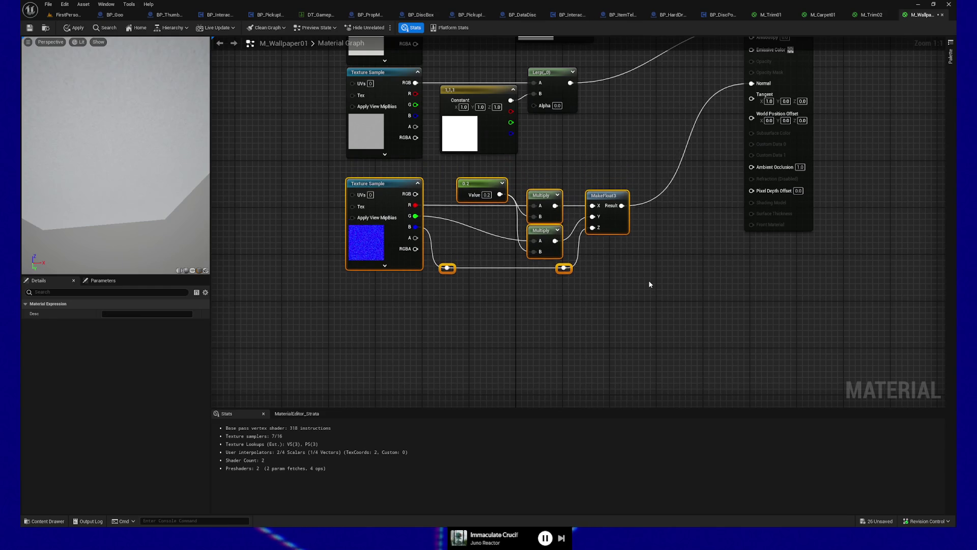
left_click_drag(484, 191, 484, 185)
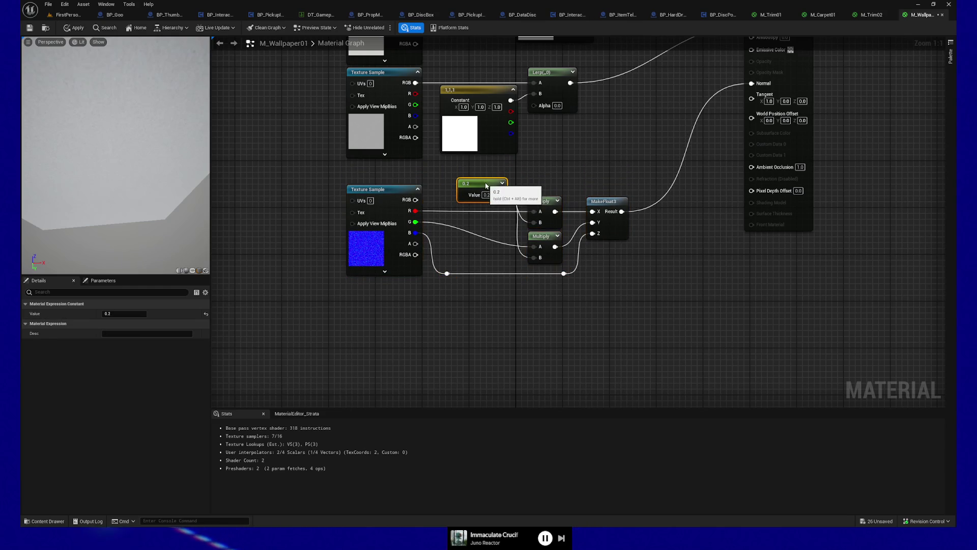
double_click(500, 241)
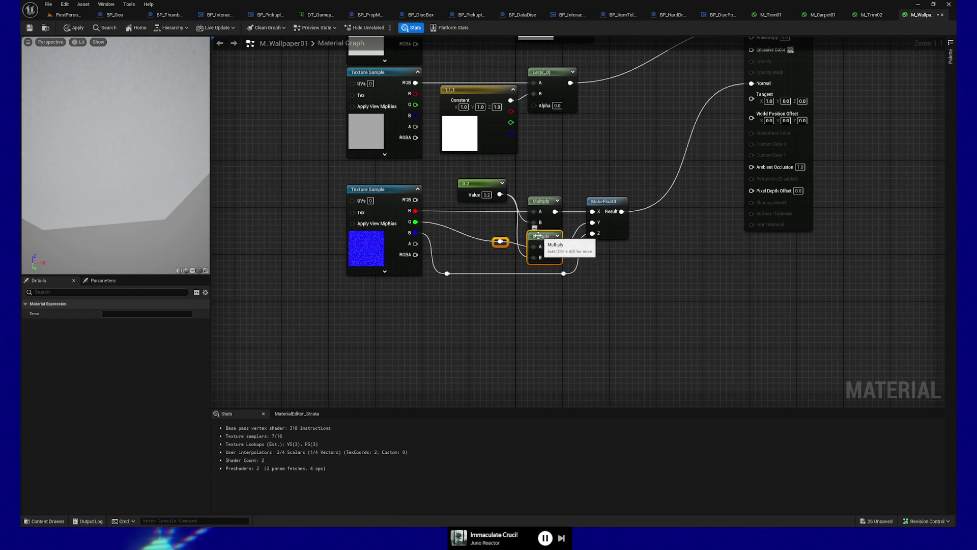
left_click_drag(500, 241, 500, 247)
double_click(447, 273)
key("shift+a")
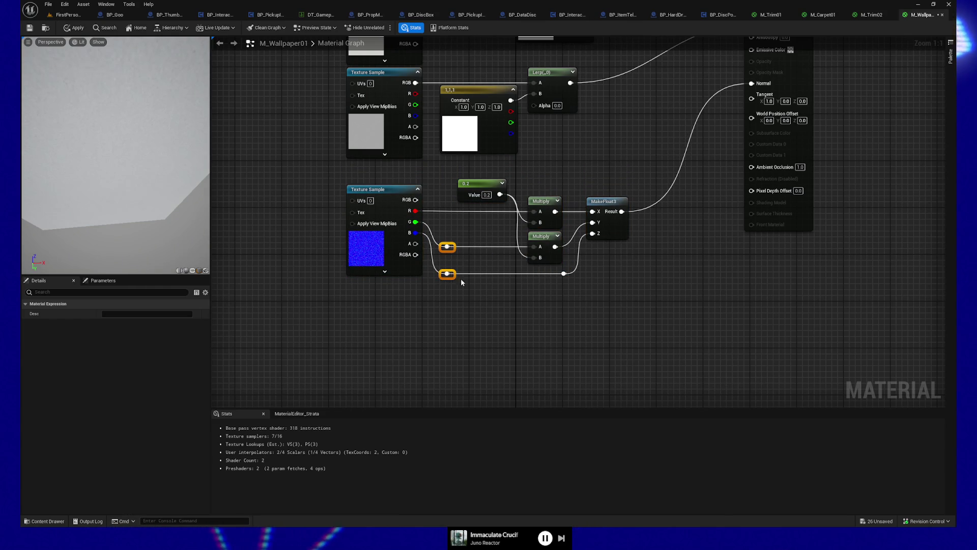
- Move the 0.2 constant between the texture sample and the Multiply nodes
left_click(479, 190)
left_click_drag(483, 182, 491, 223)
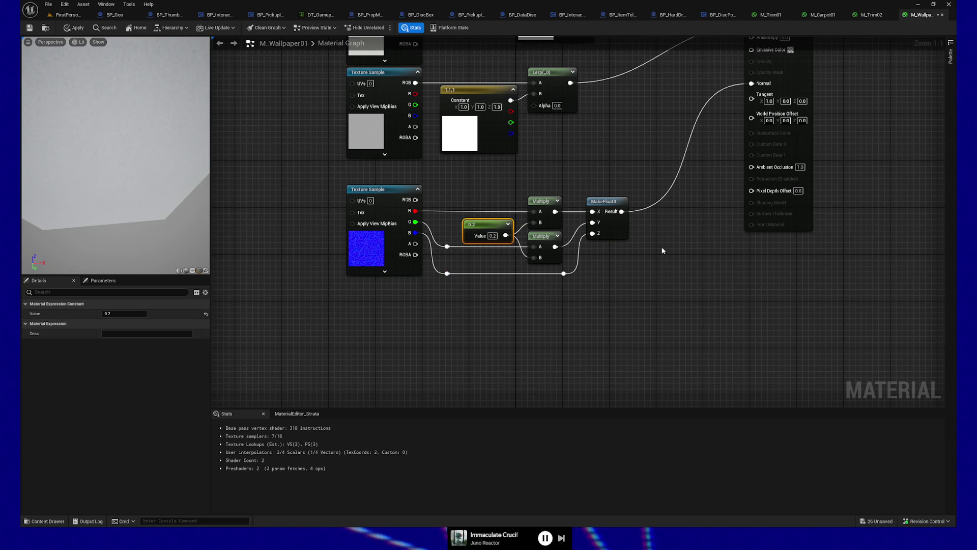
left_click_drag(596, 280, 600, 306)
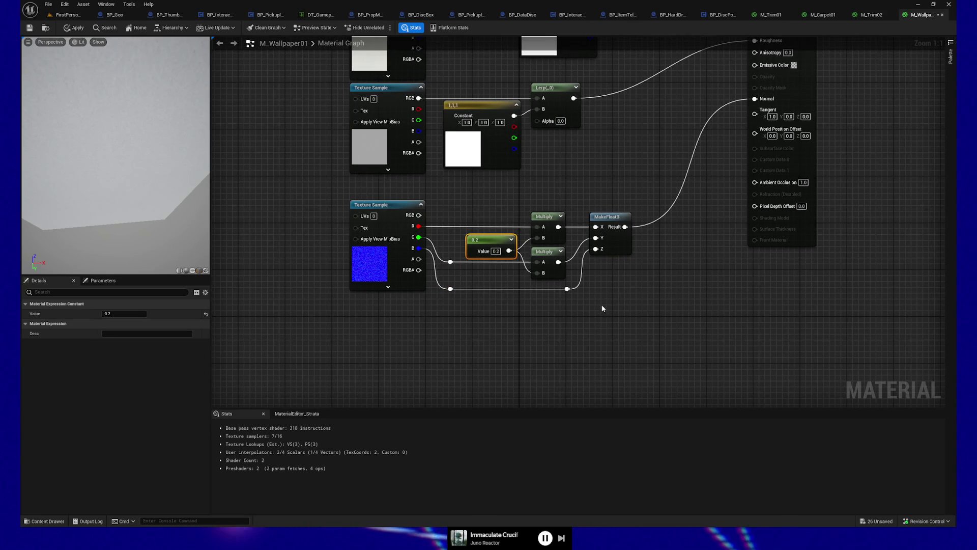
left_click_drag(326, 201, 331, 222)
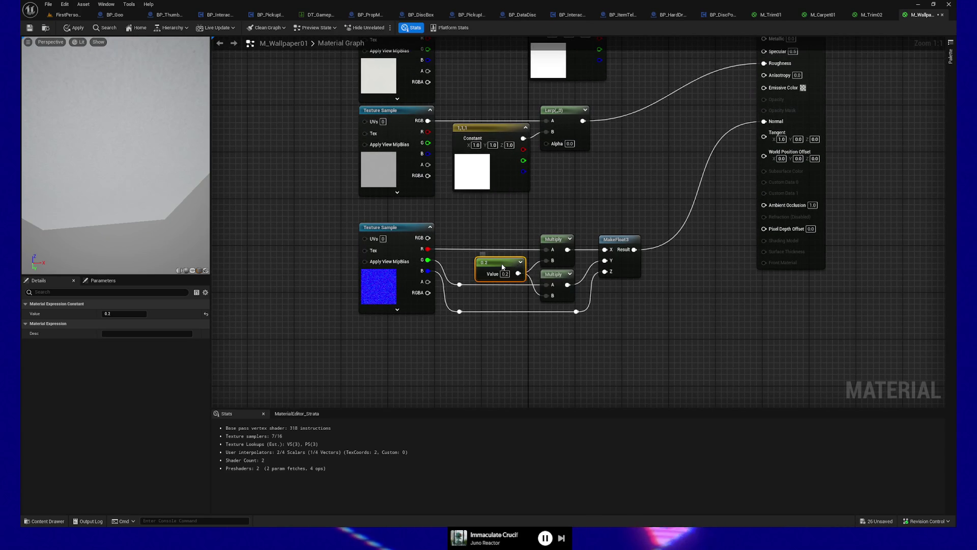
- Convert the 0.2 constant into a scalar parameter and type its name
right_click(502, 266)
left_click(544, 288)
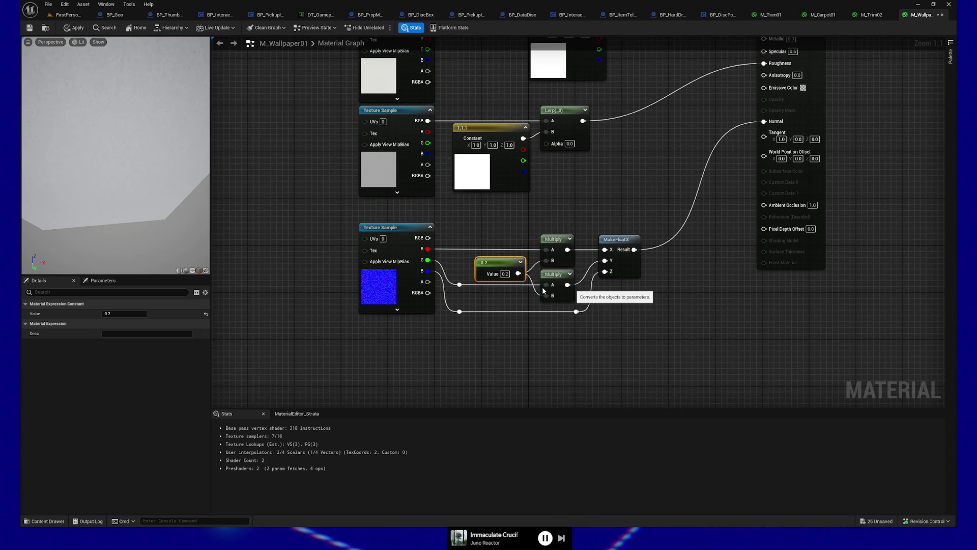
type("Strength")
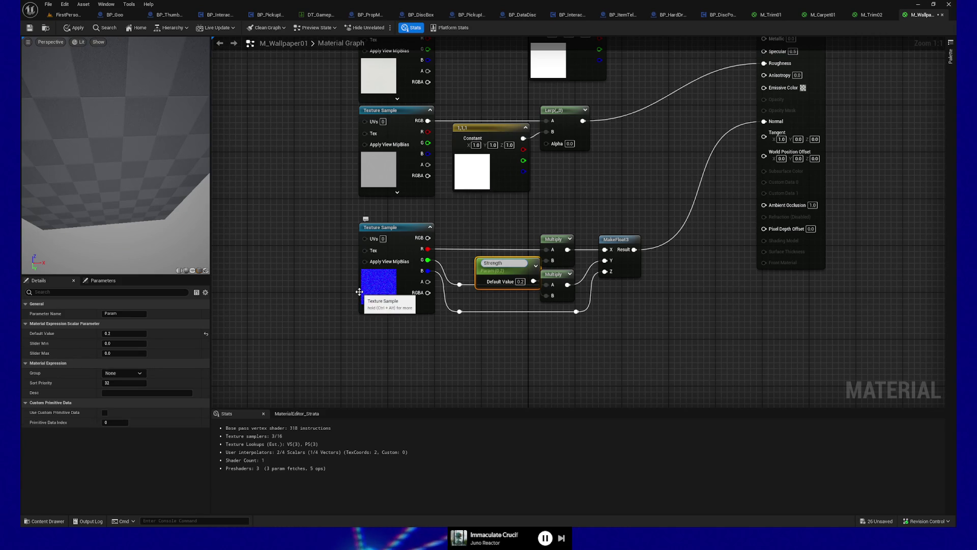
type("Normal")
- Confirm the parameter name NormalStrength and nudge the node into place
key("Return")
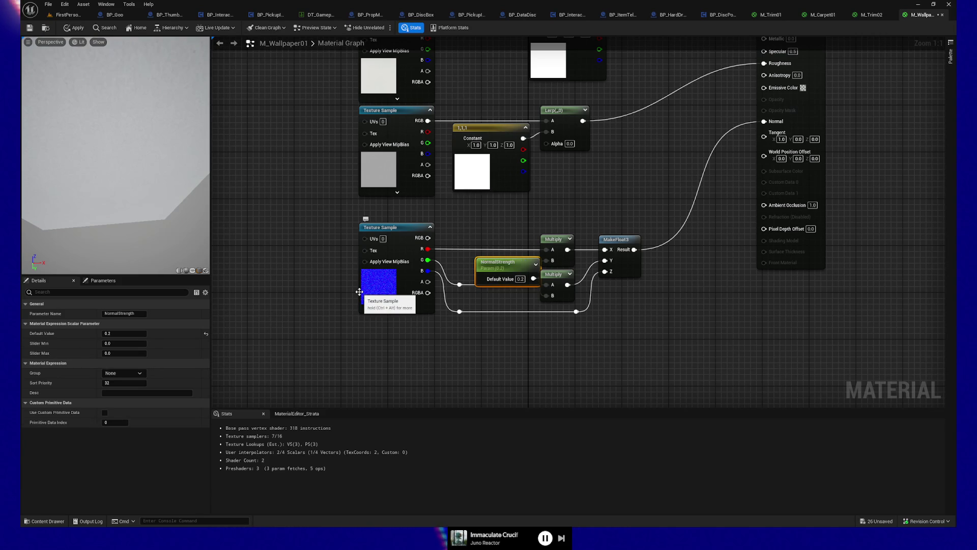
left_click_drag(500, 269, 505, 258)
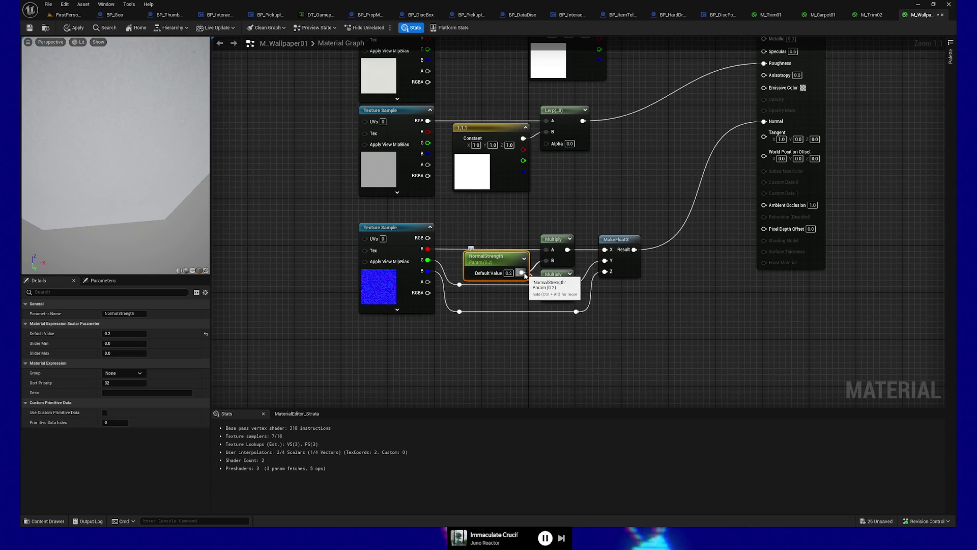
left_click(497, 222)
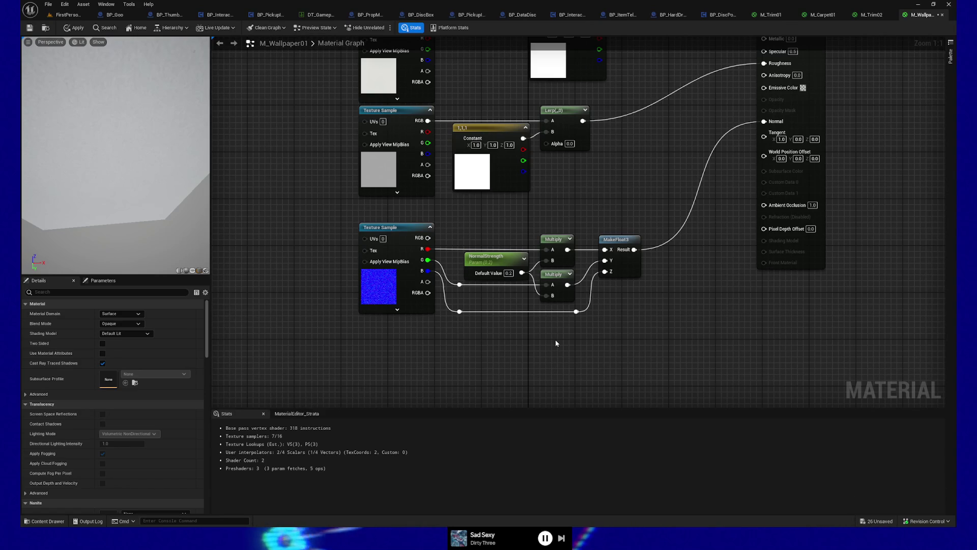
- Place a Saturate node from the 'saturate' search just below the normal network
right_click(486, 352)
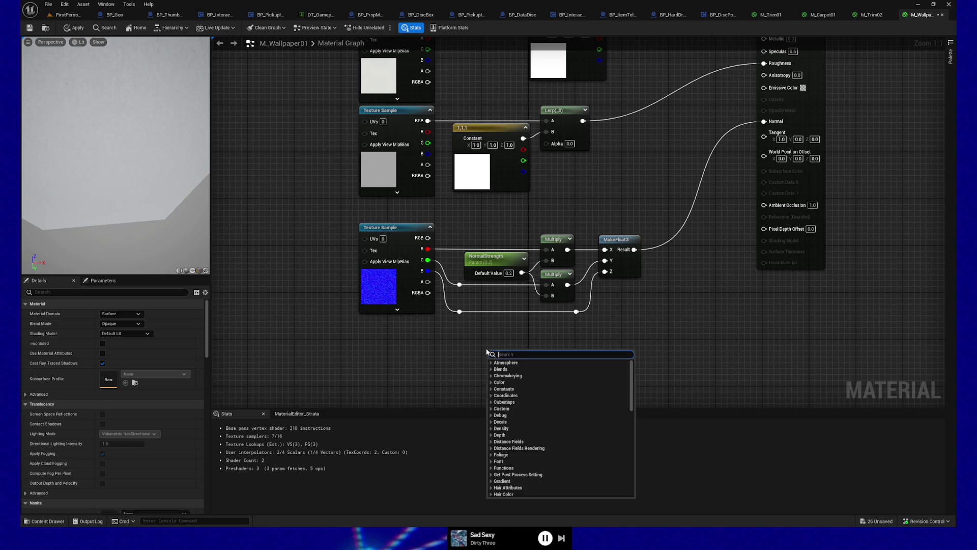
type("saturate")
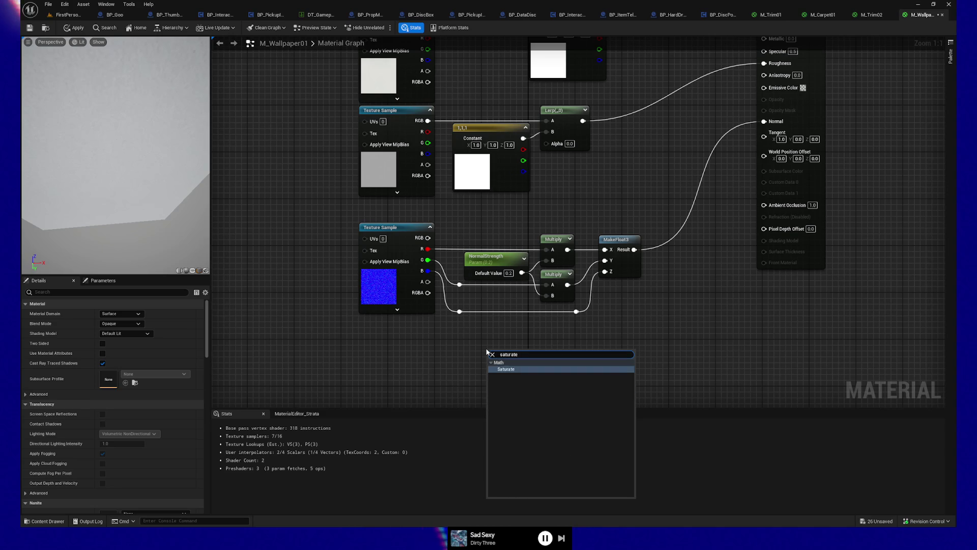
left_click(504, 369)
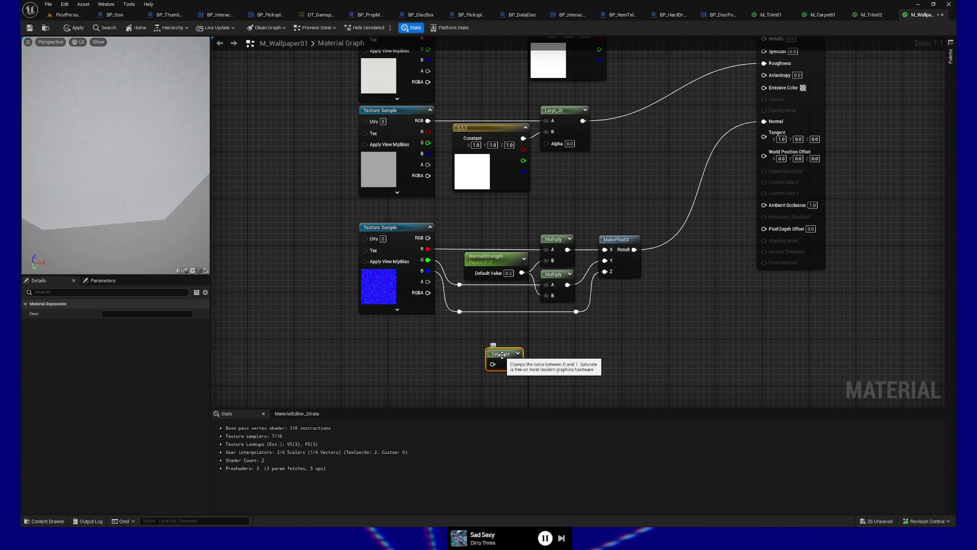
left_click_drag(502, 355, 515, 363)
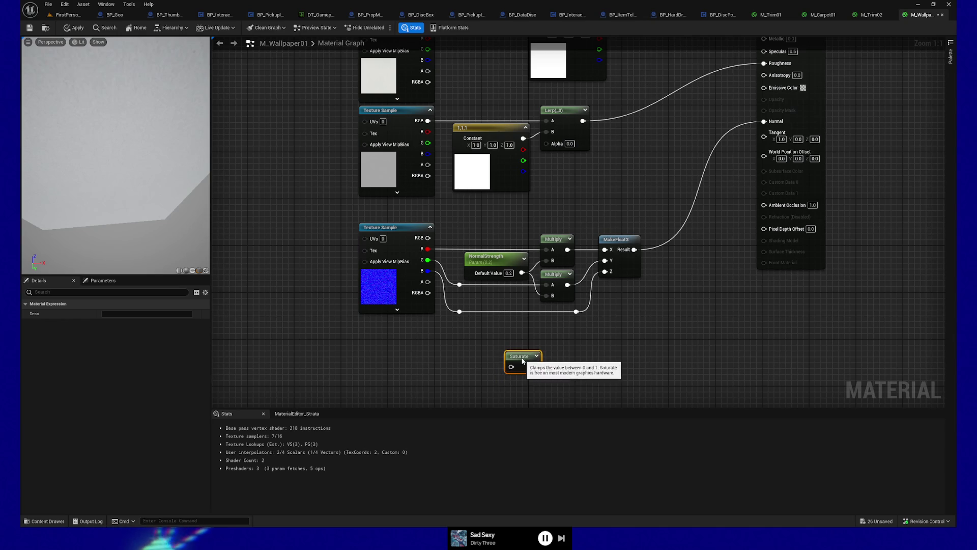
left_click_drag(573, 350, 573, 305)
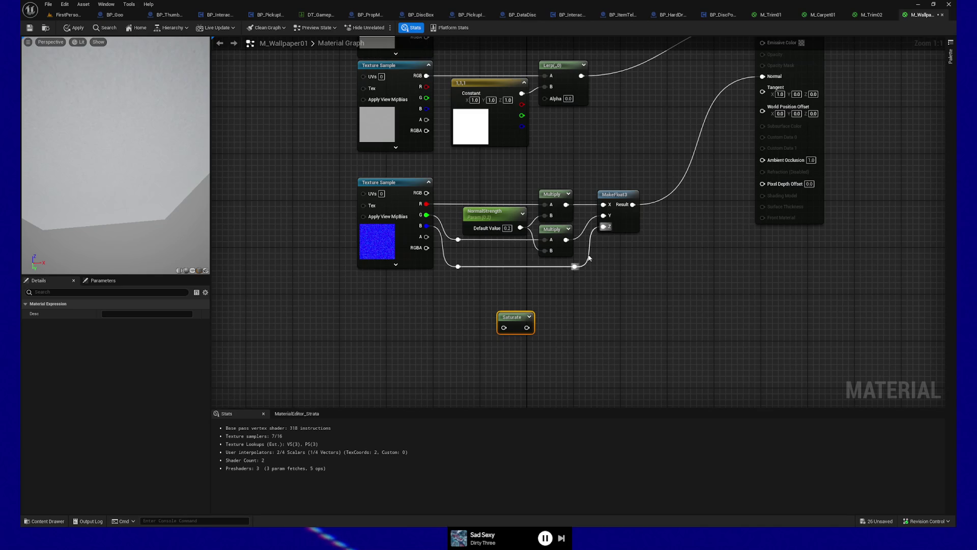
- Add a Lerp node and wire the Saturate output into its Alpha
mouse_move(533, 325)
left_mouse_down()
mouse_move(578, 327)
mouse_move(579, 292)
mouse_move(584, 315)
left_mouse_up()
type("lerp")
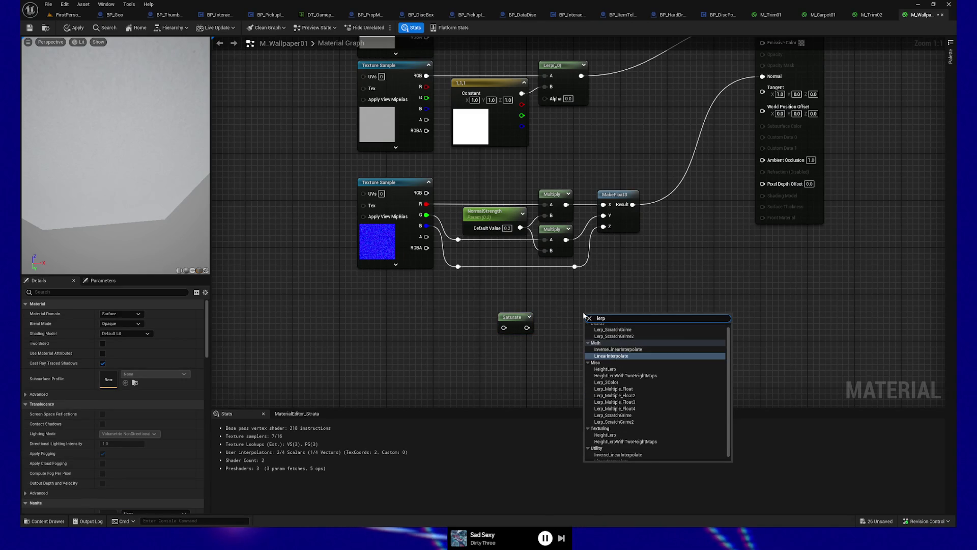
key("Return")
mouse_move(527, 328)
left_mouse_down()
mouse_move(588, 340)
mouse_move(589, 353)
left_mouse_up()
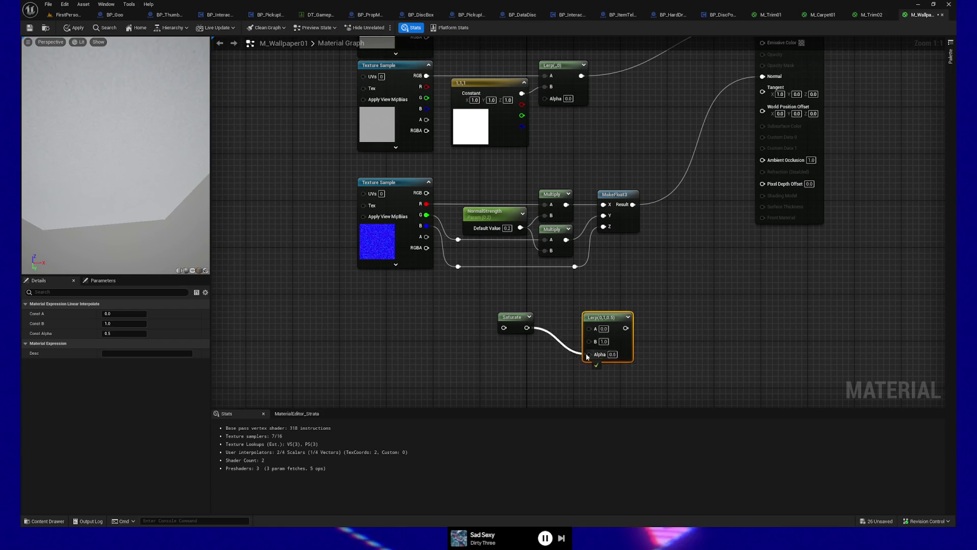
- Feed NormalStrength into Saturate and the rerouted wire into the Lerp's A input
left_click_drag(513, 318, 525, 342)
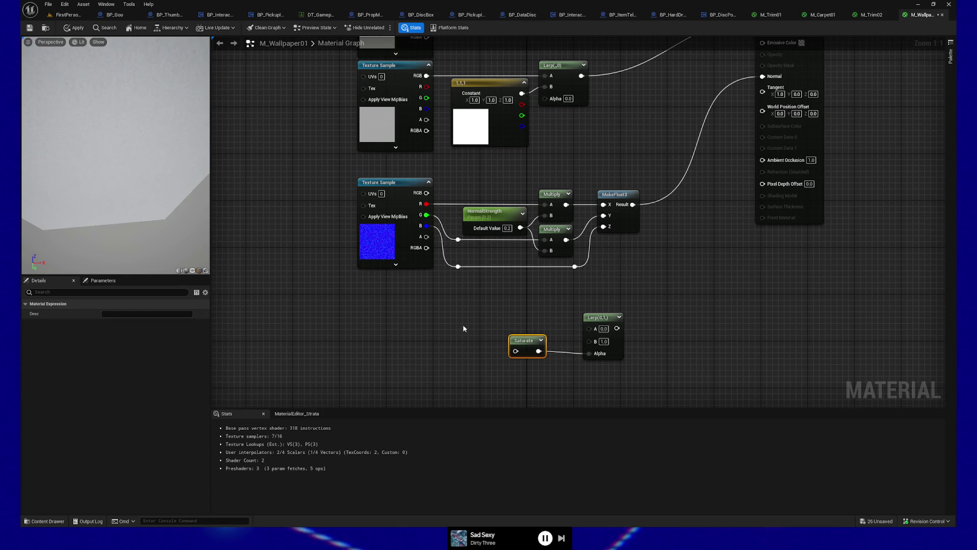
left_click_drag(524, 341, 536, 347)
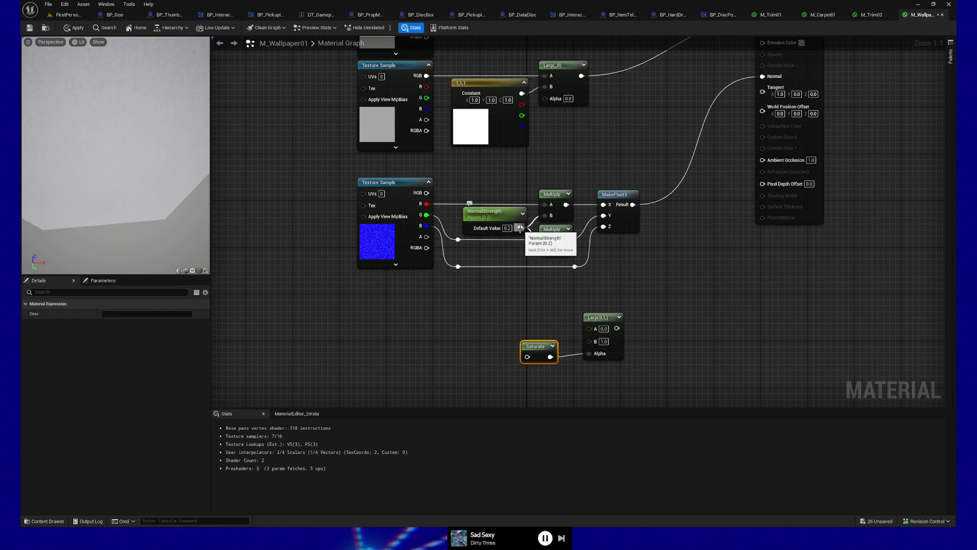
mouse_move(520, 227)
left_mouse_down()
mouse_move(505, 284)
mouse_move(516, 358)
mouse_move(537, 340)
left_mouse_up()
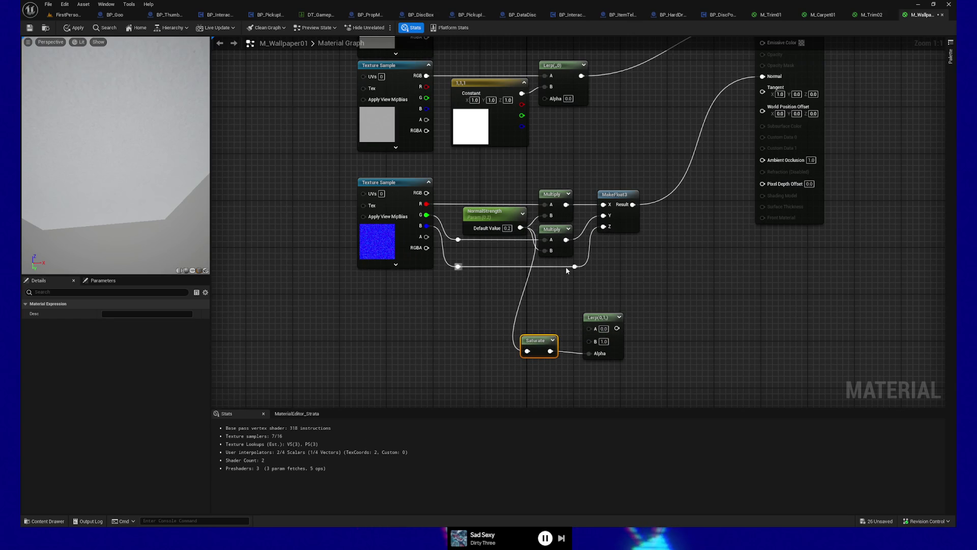
mouse_move(575, 267)
left_mouse_down()
mouse_move(573, 329)
mouse_move(589, 332)
mouse_move(603, 226)
left_mouse_up()
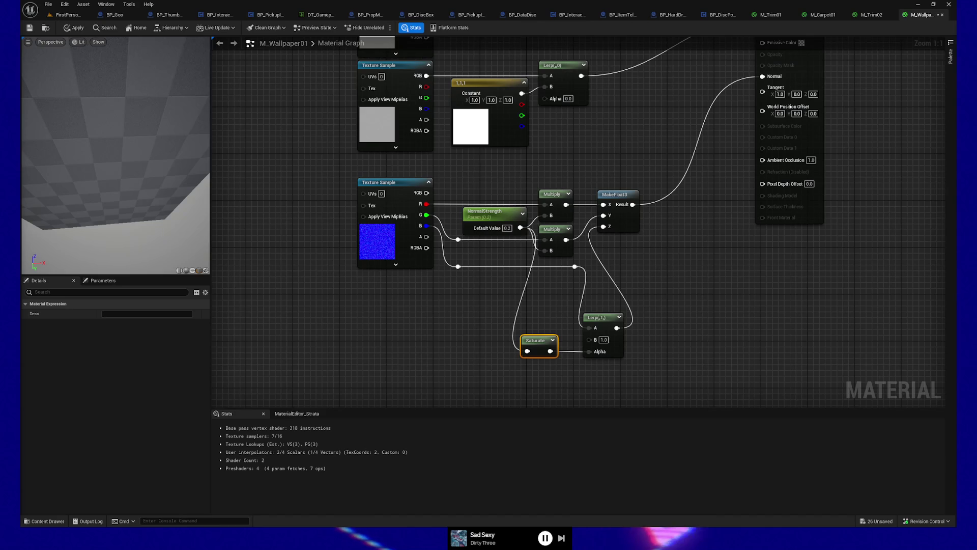
- Set NormalStrength's default value to 1 and orbit the preview to inspect the surface
left_click(446, 319)
left_click_drag(446, 319, 480, 326)
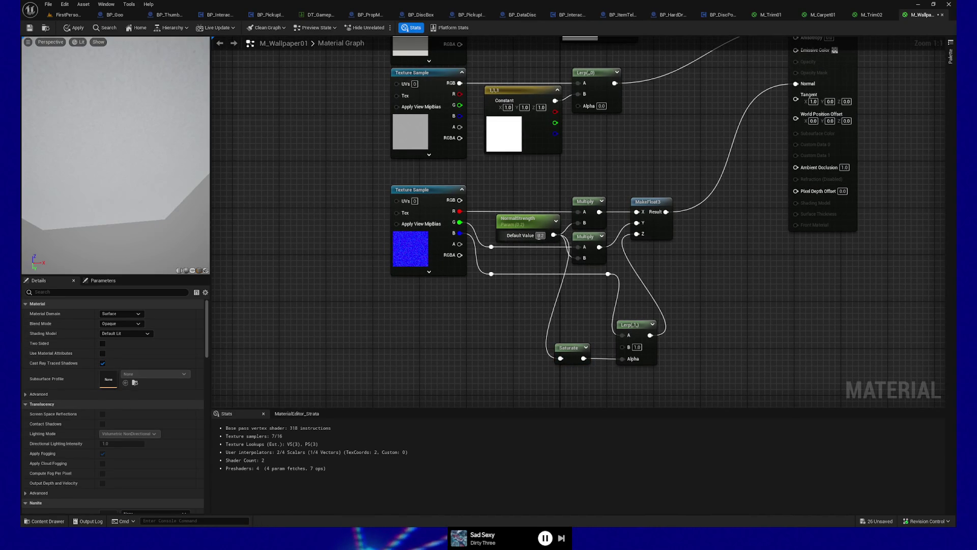
type("1")
key("Return")
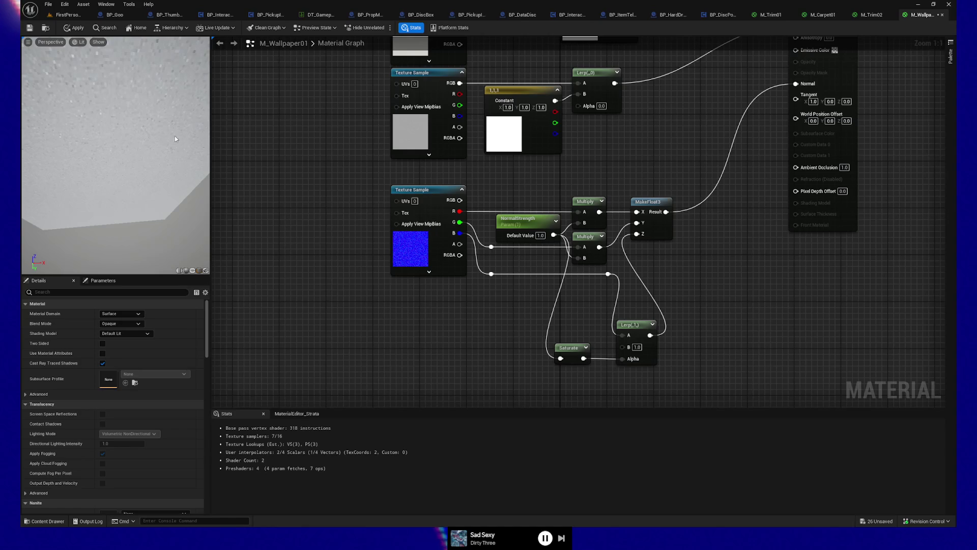
left_click_drag(127, 153, 149, 162)
- Reset NormalStrength's default value to 0 and select the Saturate and Lerp nodes
left_click(542, 236)
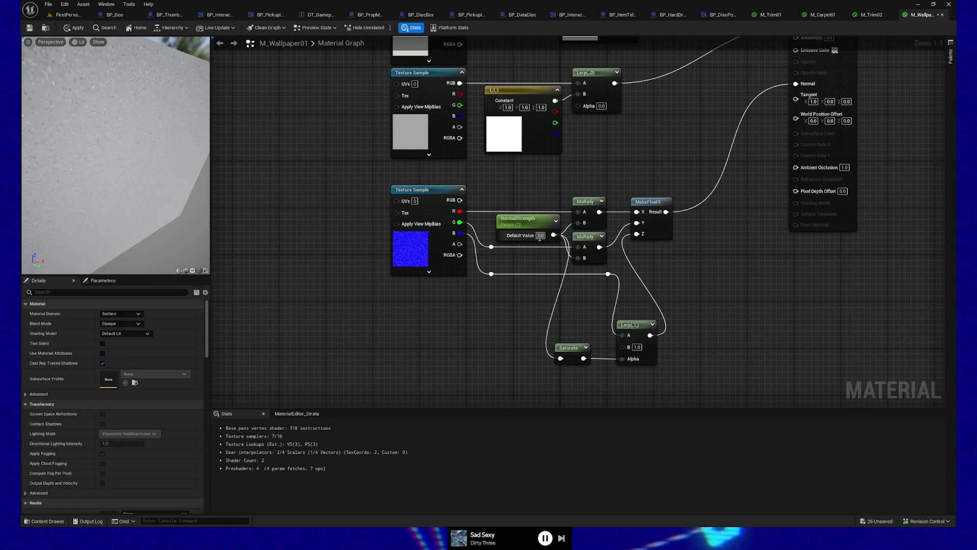
type("0")
key("Return")
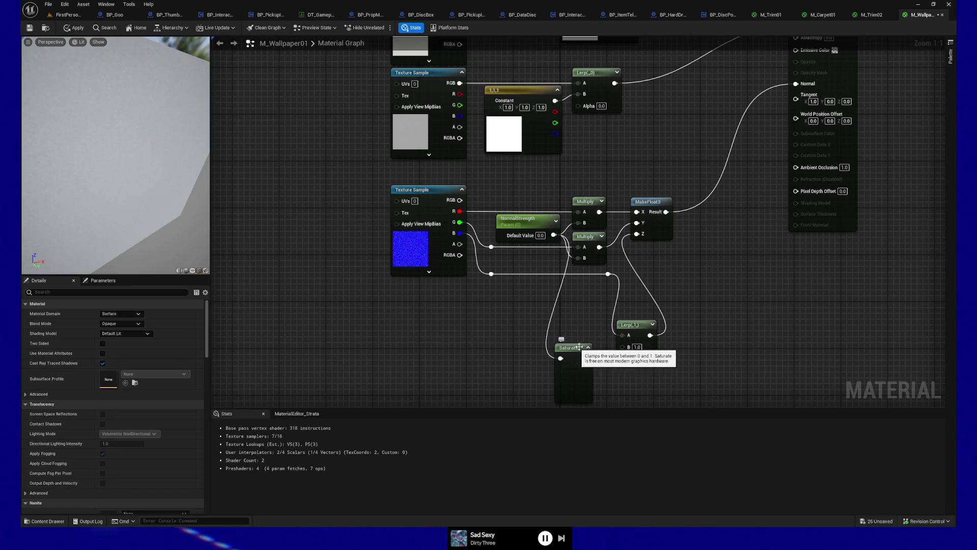
left_click(587, 351)
left_click(644, 326, "shift")
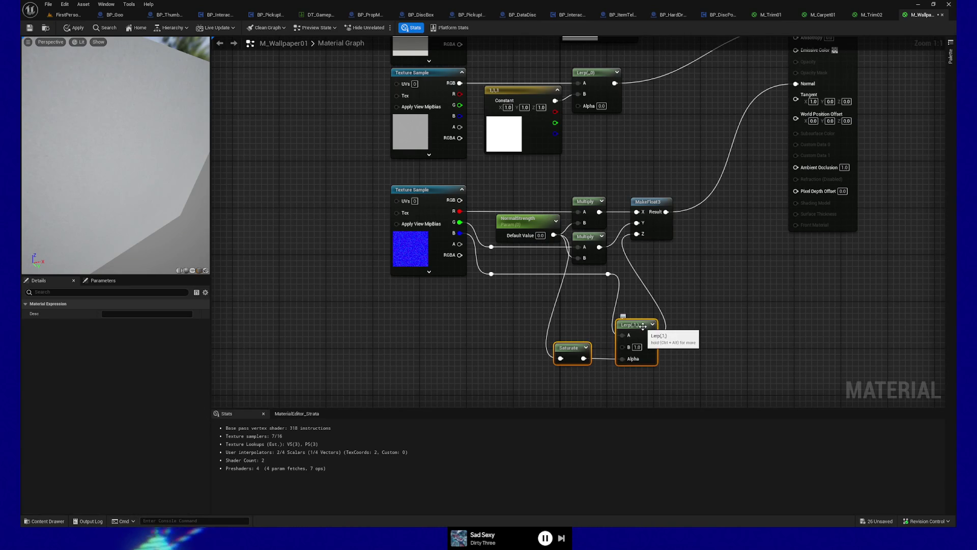
left_click_drag(606, 377, 611, 378)
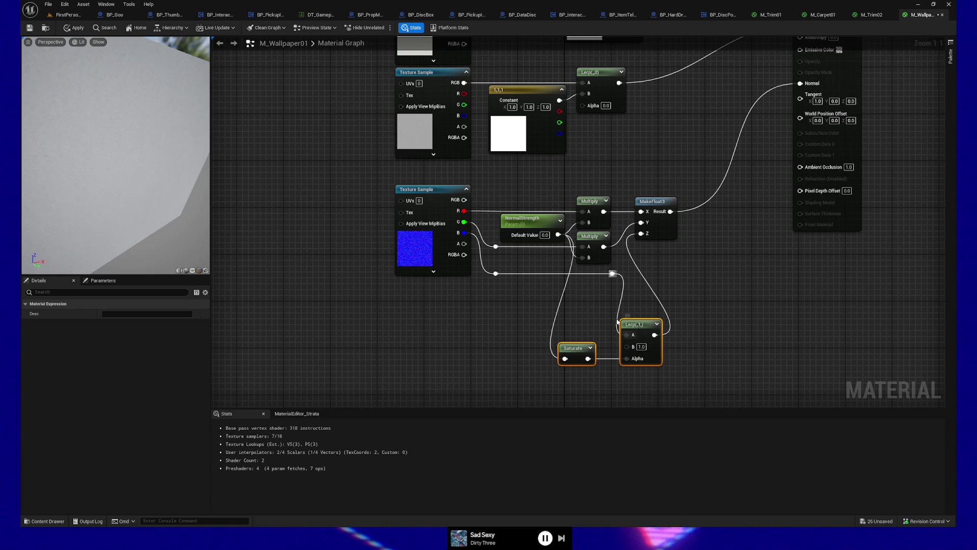
- Wire the rerouted link into the Lerp, then undo the broken A link and the extra B wire
left_click_drag(612, 273, 624, 339)
left_click(617, 336)
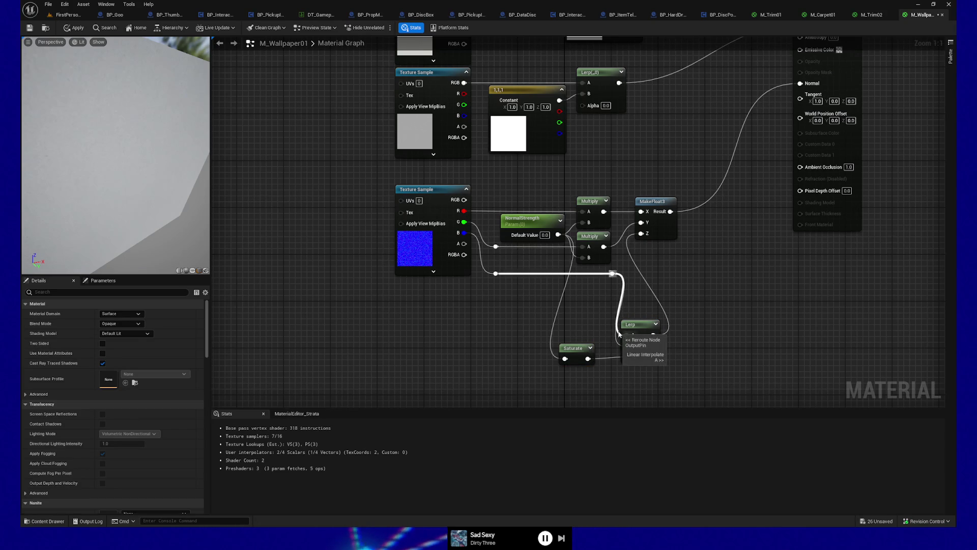
left_click(617, 334, "alt")
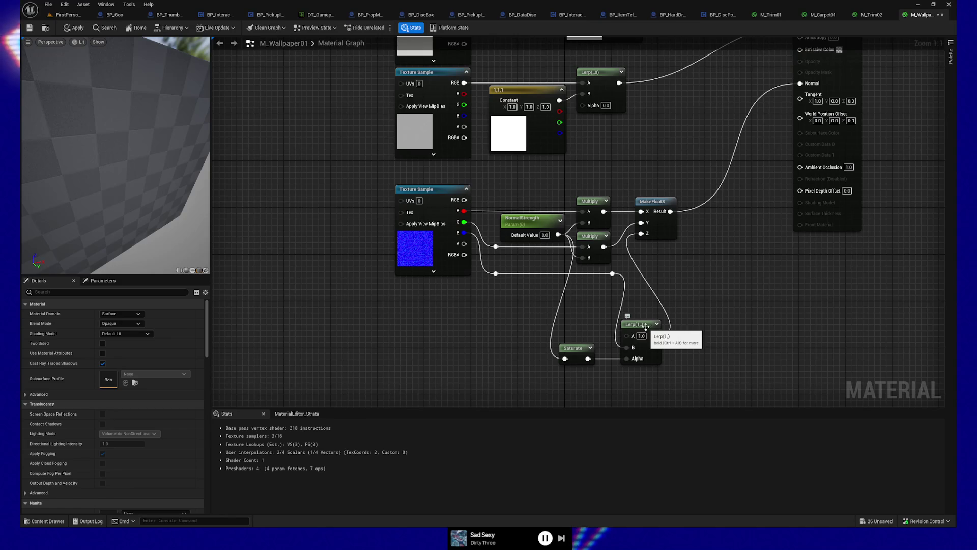
key("ctrl+z")
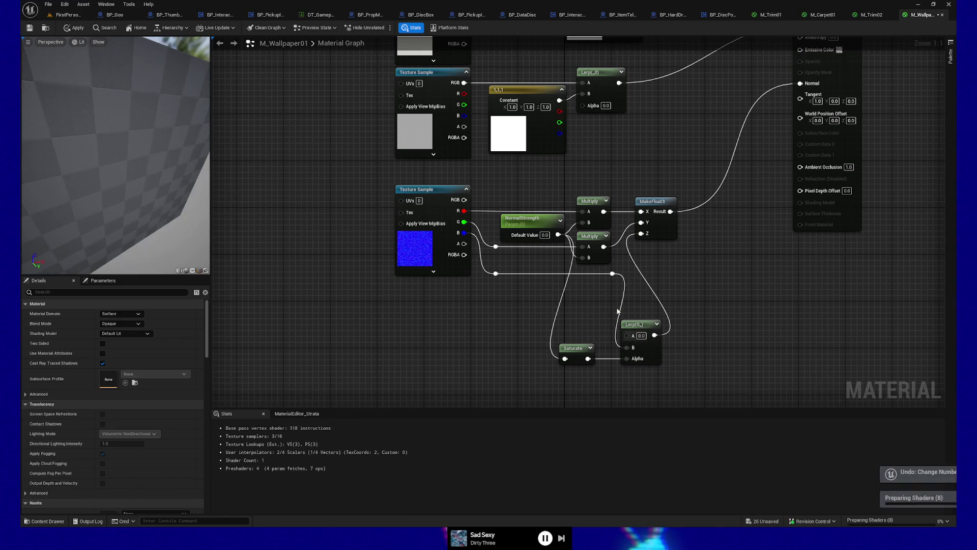
key("ctrl+z")
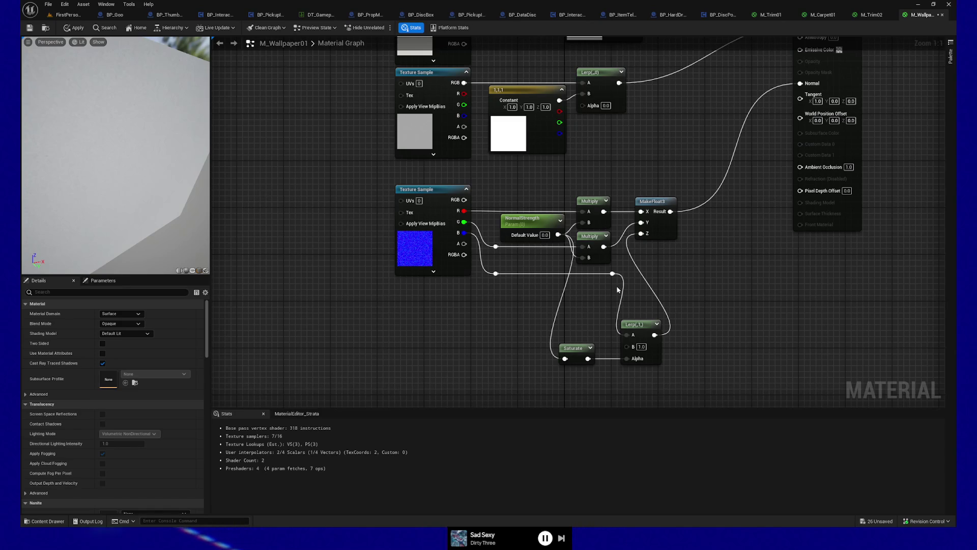
- Shift the reroute knot left and nudge the Saturate and Lerp nodes upward
left_click_drag(612, 273, 589, 273)
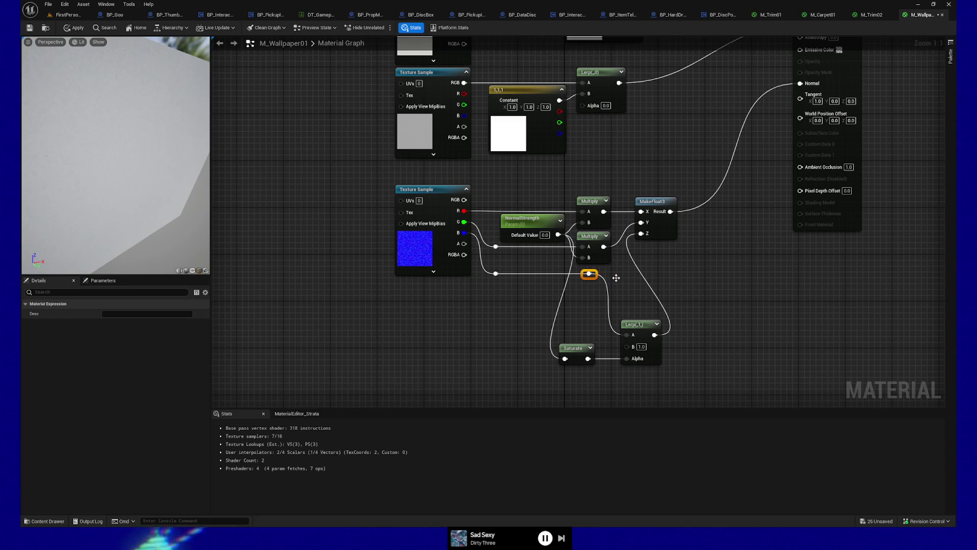
left_click_drag(561, 310, 704, 402)
key("Up")
key("Up")
key("Up")
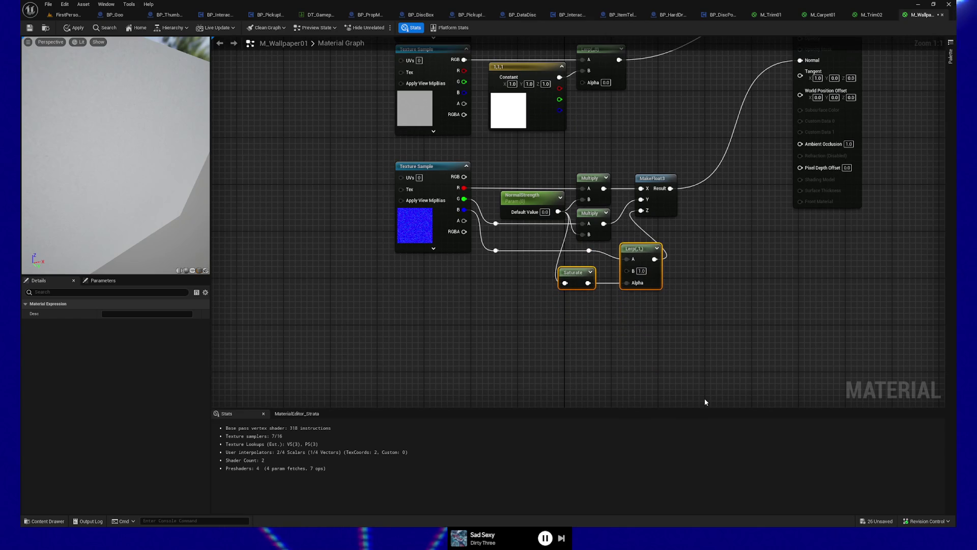
key("Up")
key("Up")
key("Up")
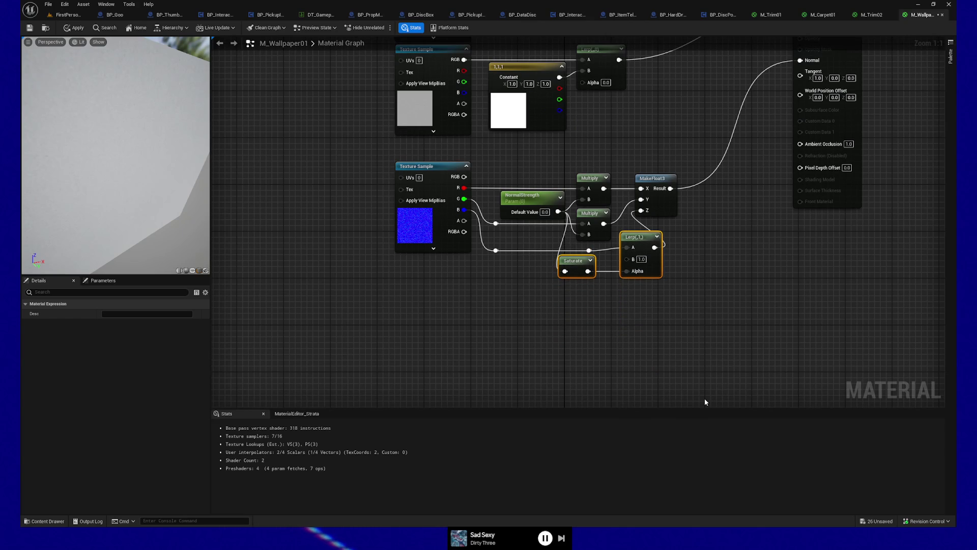
left_click(655, 240)
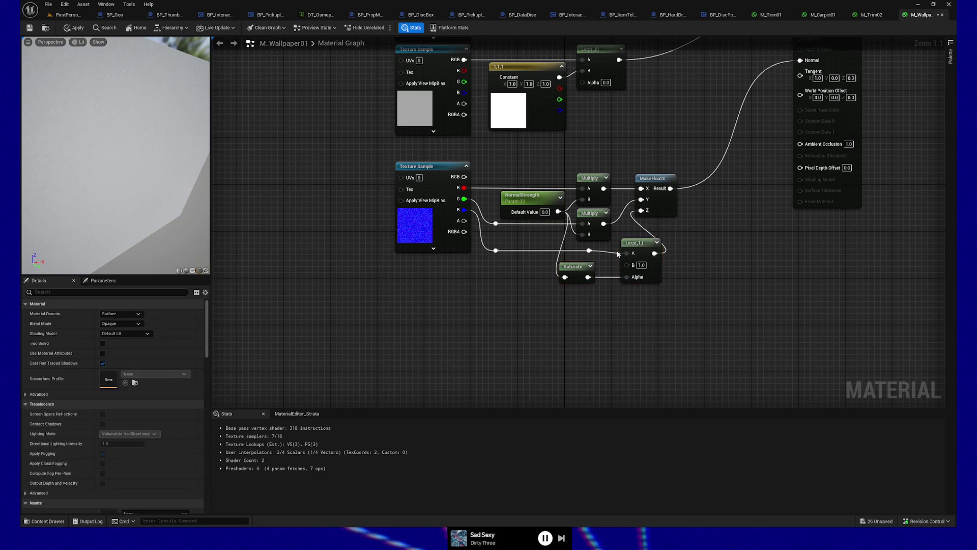
left_click(589, 251, "ctrl")
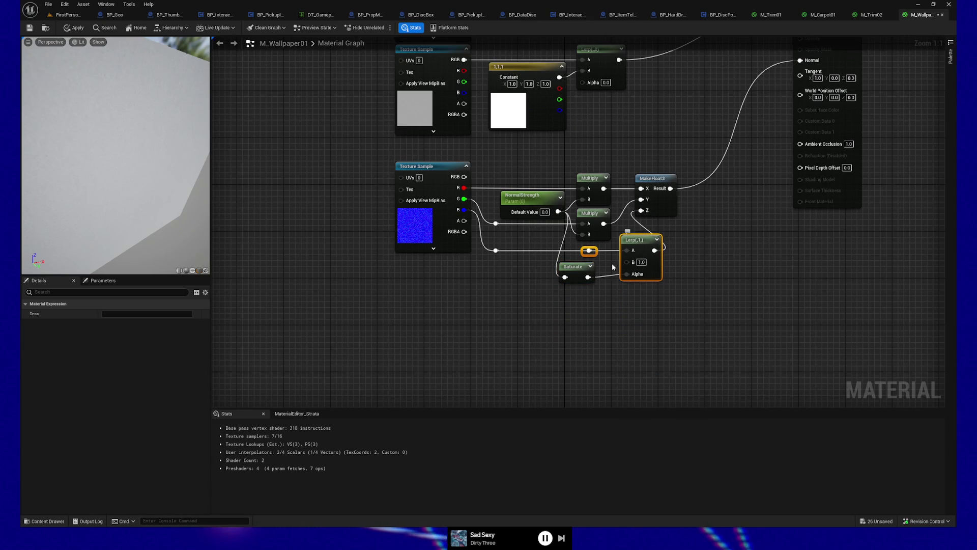
left_click(574, 266, "ctrl")
key("Up")
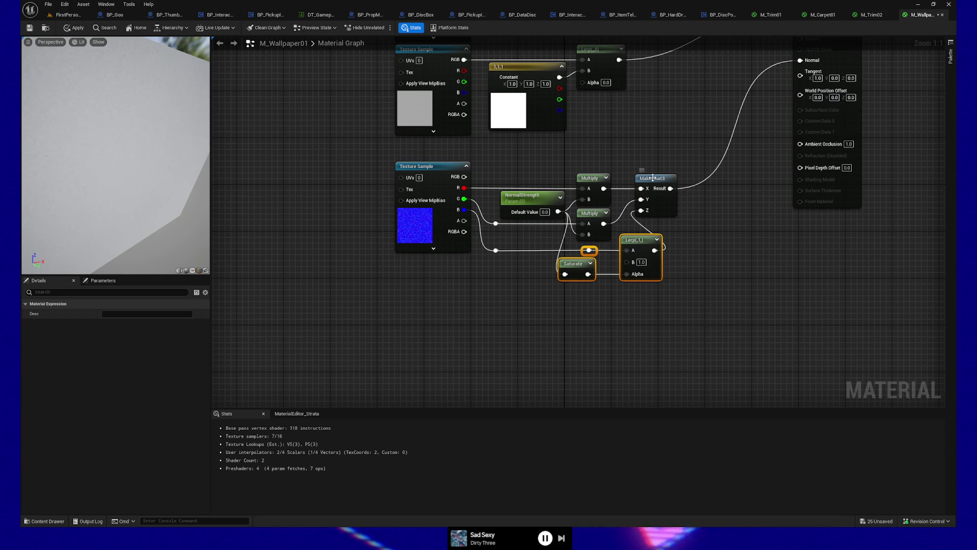
- Move MakeFloat3, Saturate and the lower Multiply node to the right to tidy the chain
left_click_drag(652, 178, 664, 178)
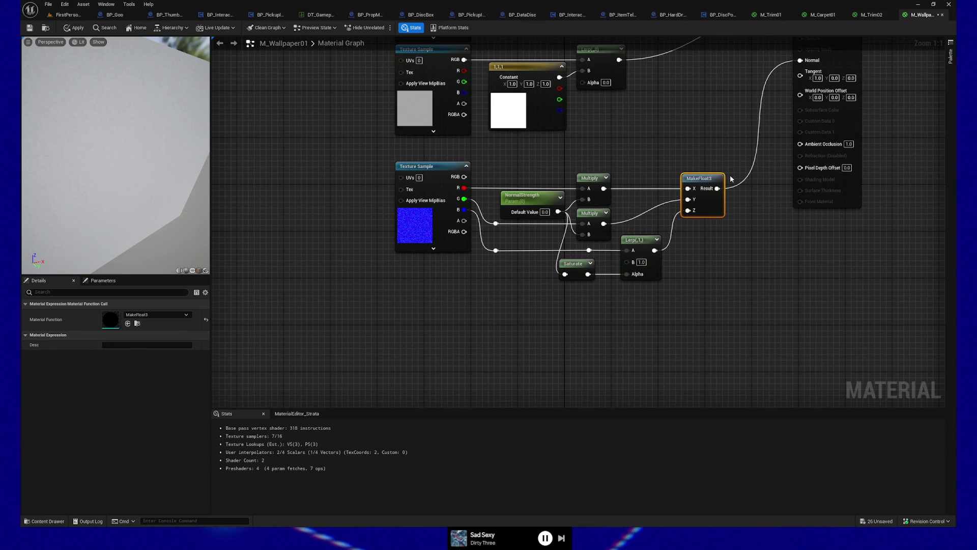
left_click_drag(584, 263, 598, 263)
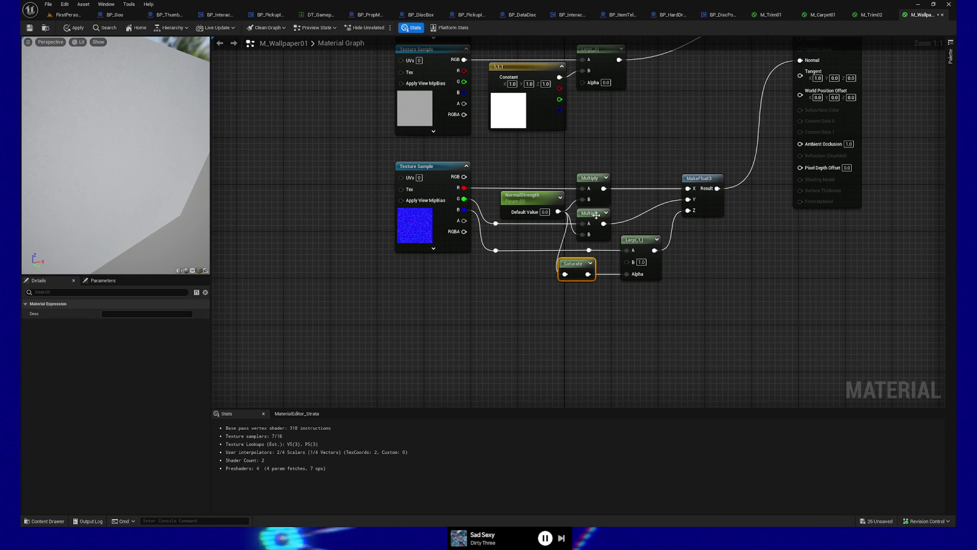
left_click(590, 212, "ctrl")
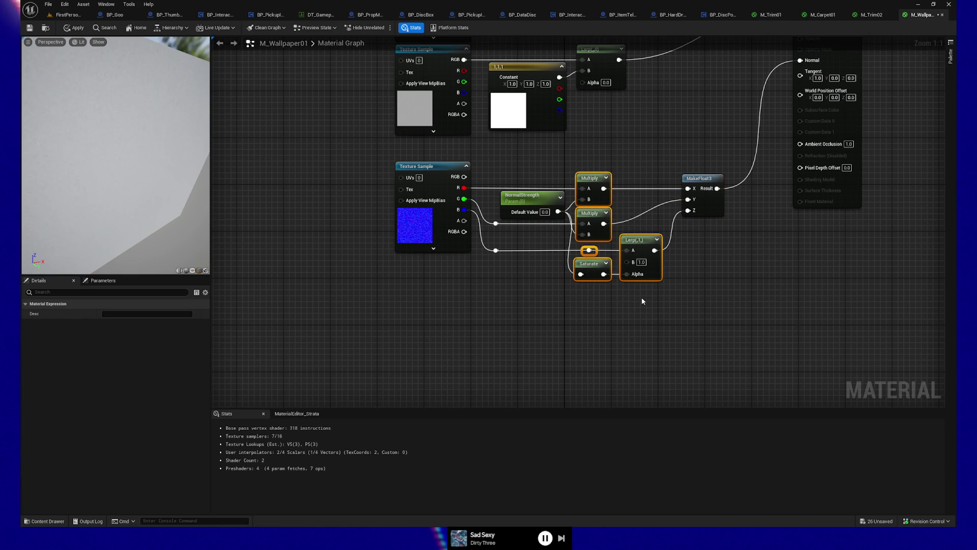
key("Right")
key("Right")
key("Right")
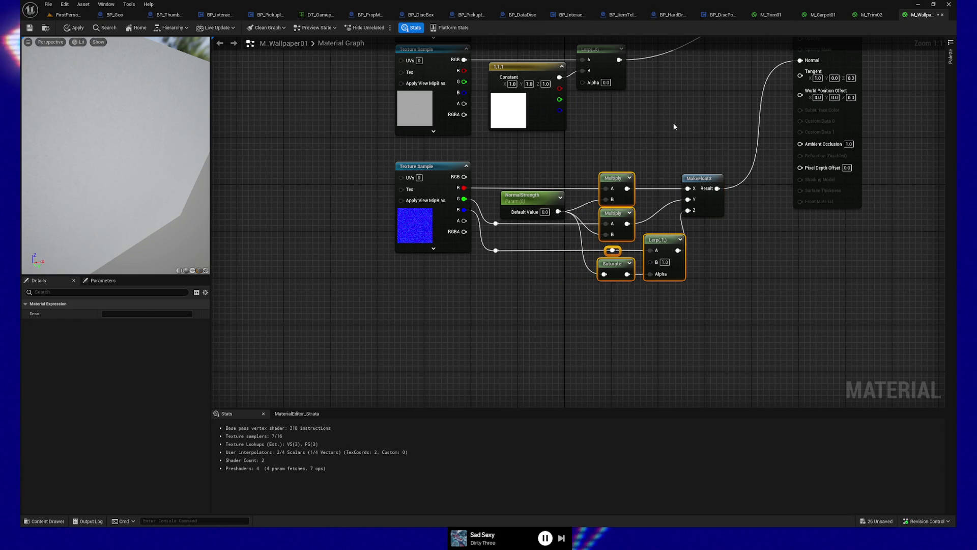
left_click(705, 200)
key("Right")
key("Right")
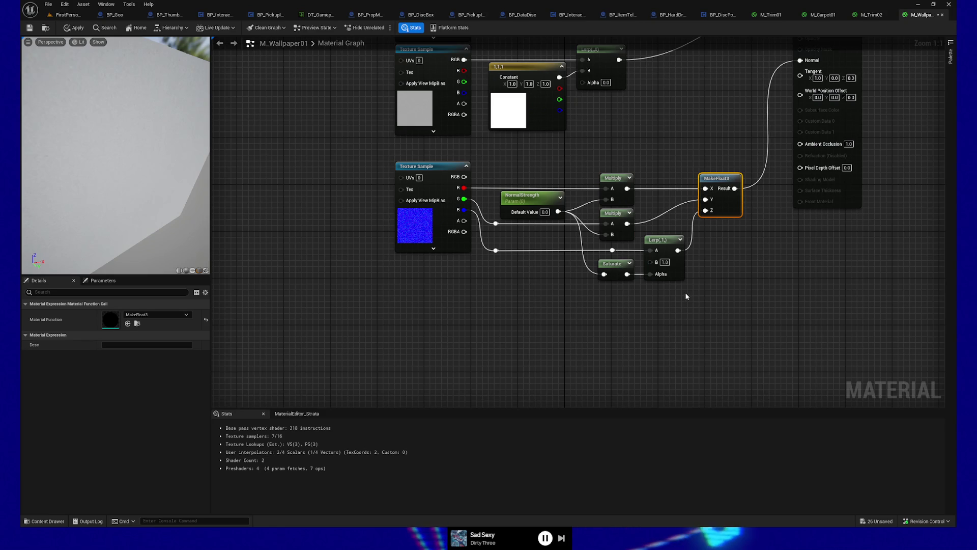
- Reconnect the Lerp's input from A to B and set its A value to 1
left_click(726, 309)
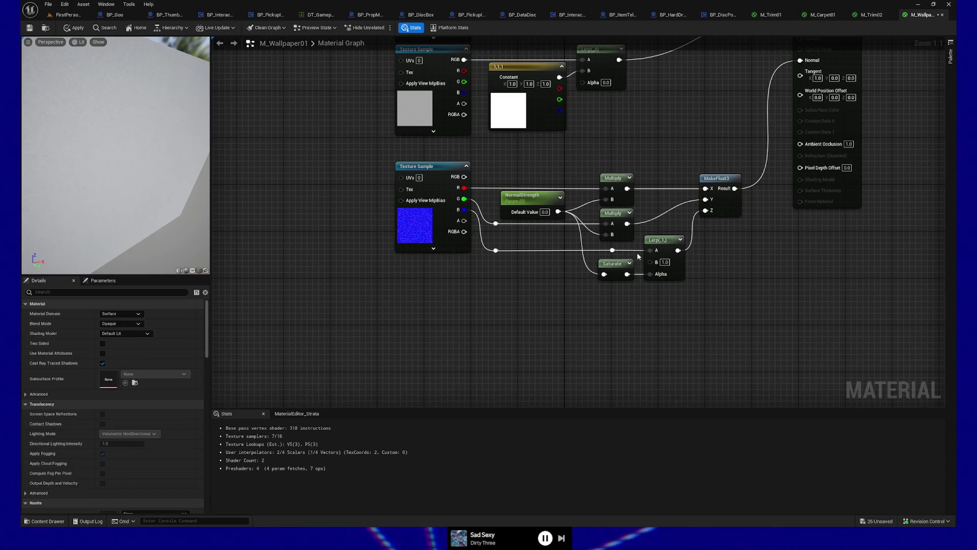
left_click(612, 250)
left_click(618, 212, "ctrl")
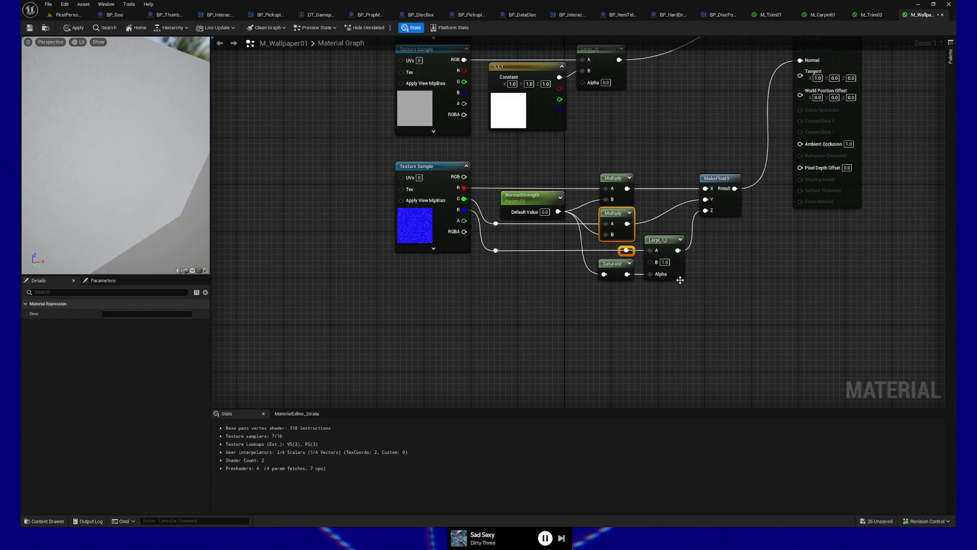
left_click_drag(650, 250, 651, 262)
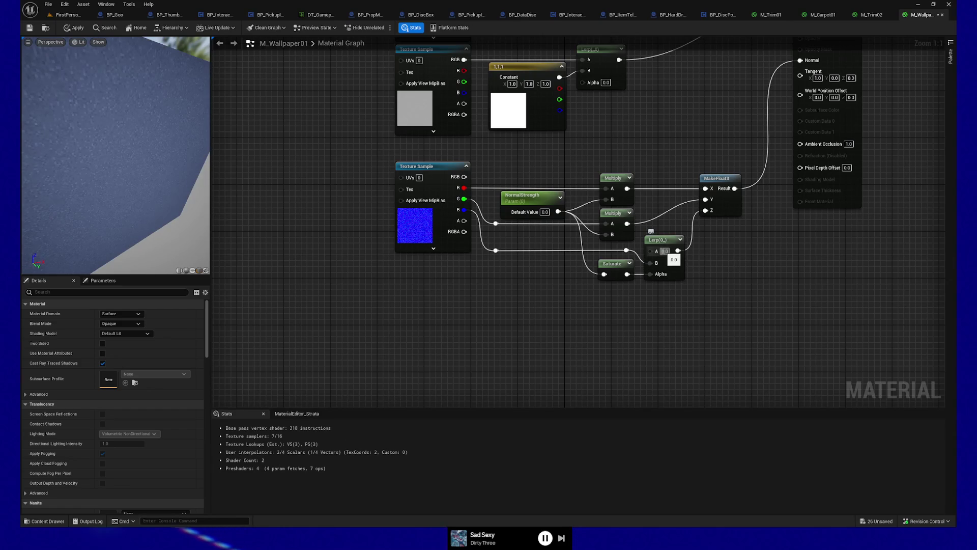
type("-1")
key("Return")
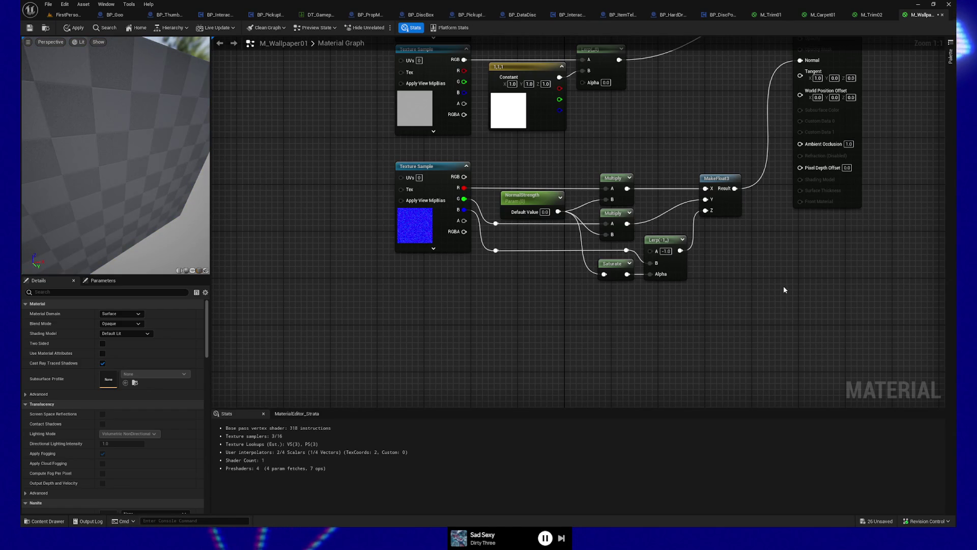
left_click(665, 251)
type("1")
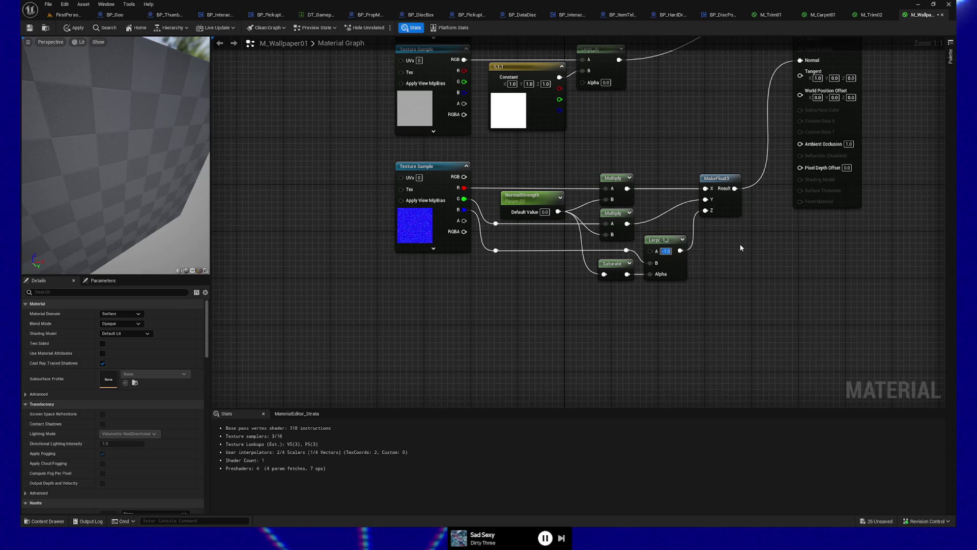
key("Return")
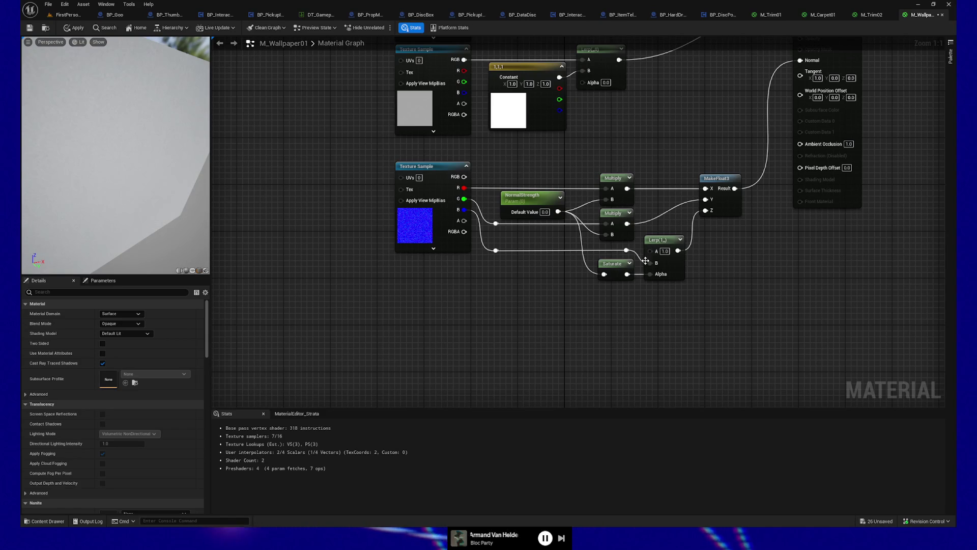
- Add a reroute point on the Multiply-to-MakeFloat3 wire, then apply the material changes
double_click(657, 216)
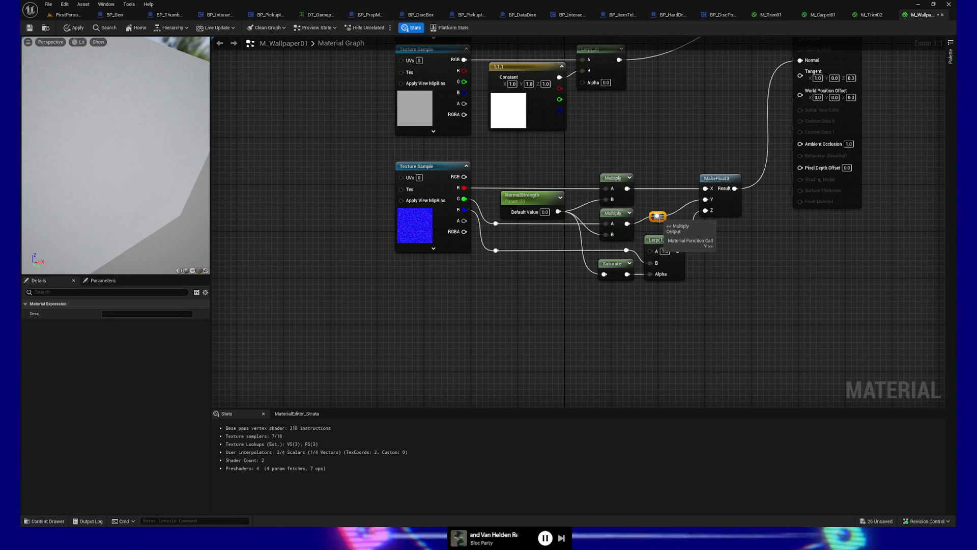
left_click_drag(657, 216, 676, 224)
left_click(669, 237, "shift")
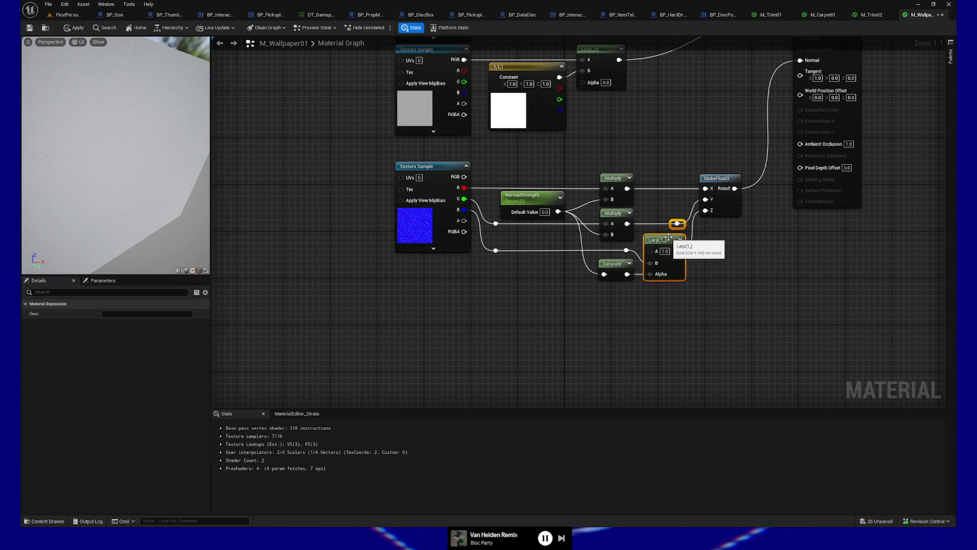
left_click(734, 271)
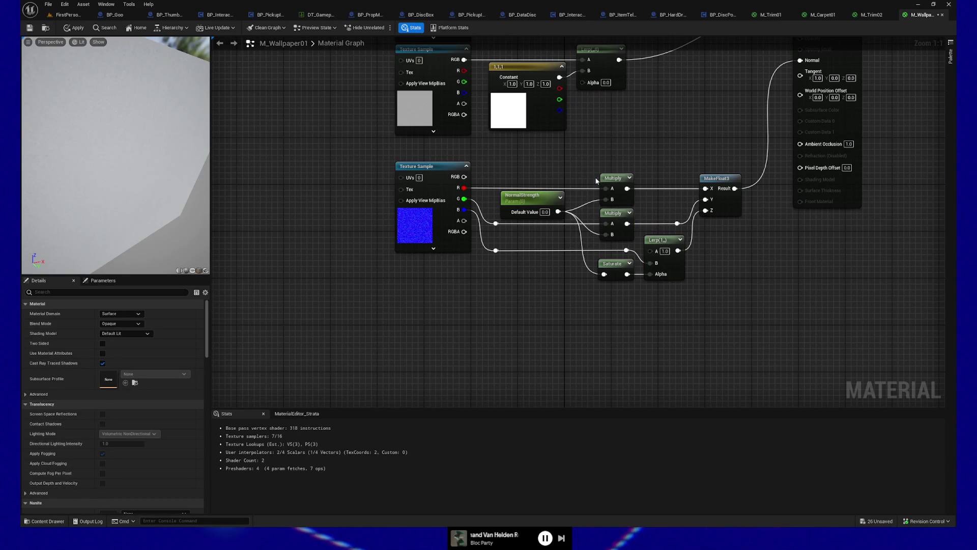
mouse_move(111, 107)
left_mouse_down()
mouse_move(133, 109)
mouse_move(111, 107)
left_mouse_up()
left_click(74, 28)
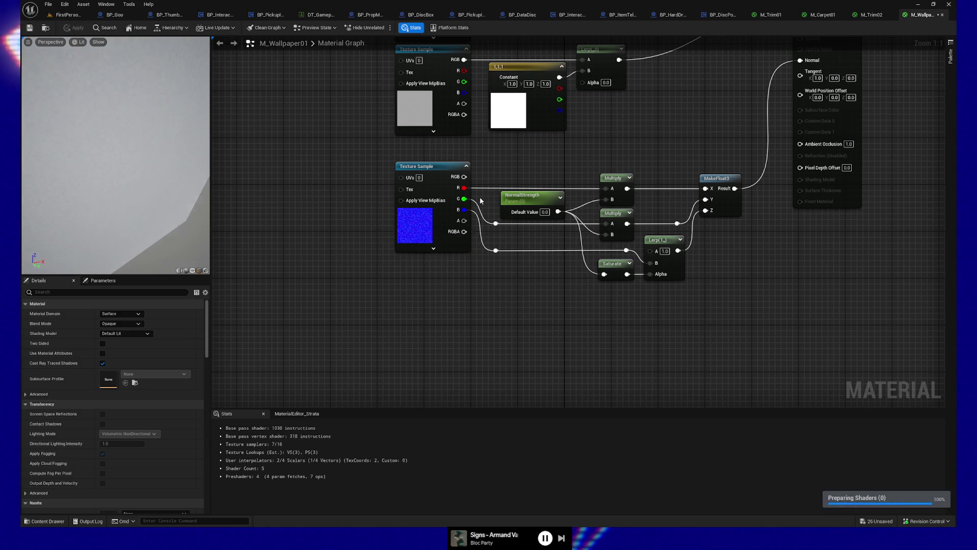
- Set NormalStrength's default value to 20
left_click(544, 212)
type("1")
key("Return")
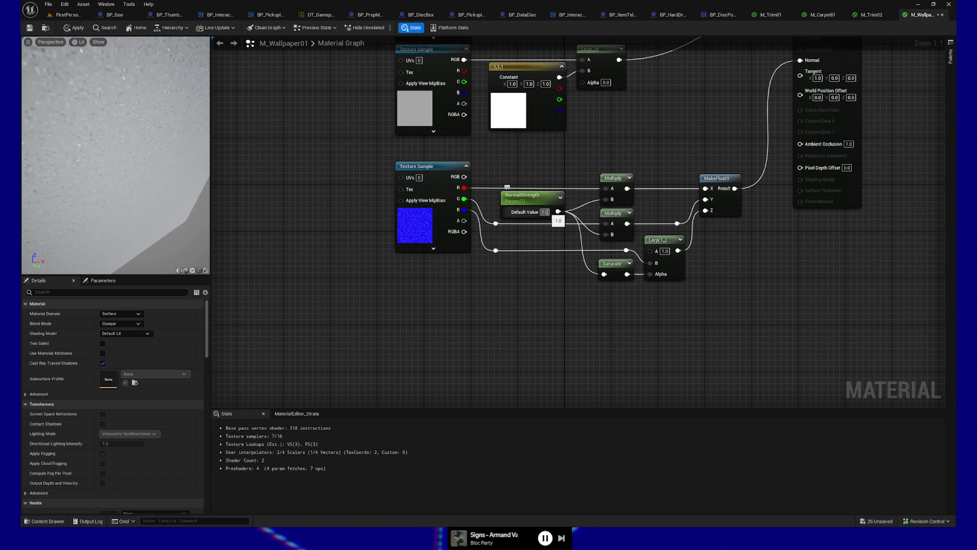
type("20")
key("Return")
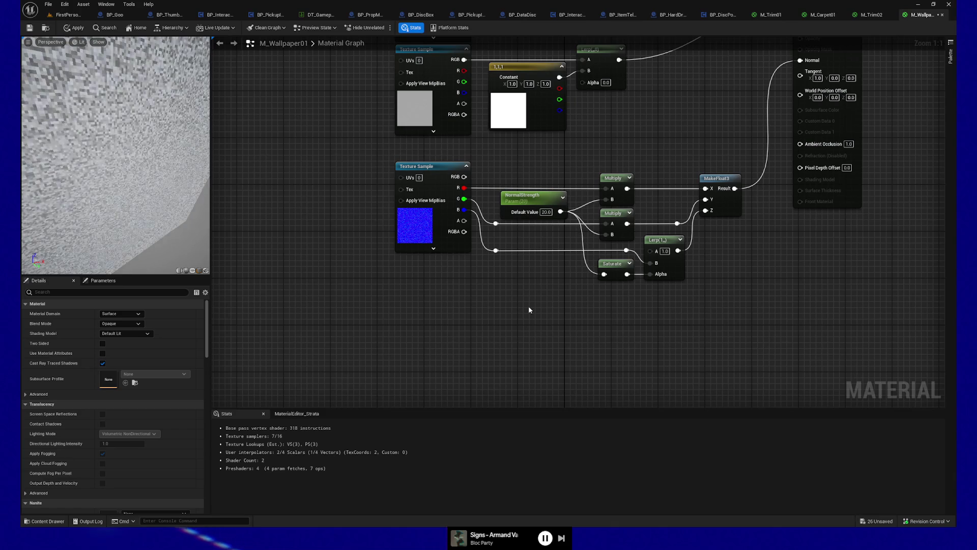
- Play FirstPersonMap in the editor and walk the player to view the bumpy wallpaper wall
left_click(66, 14)
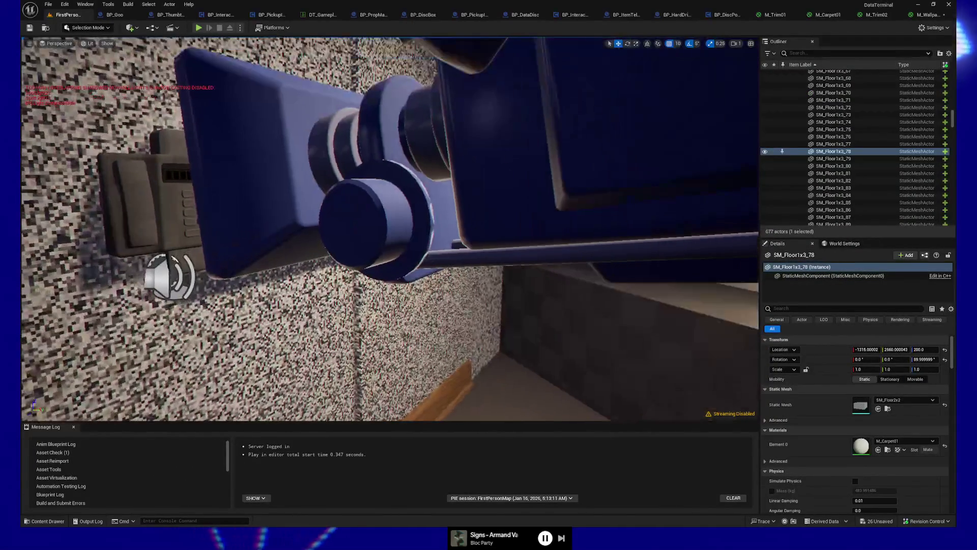
left_click_drag(458, 153, 420, 106)
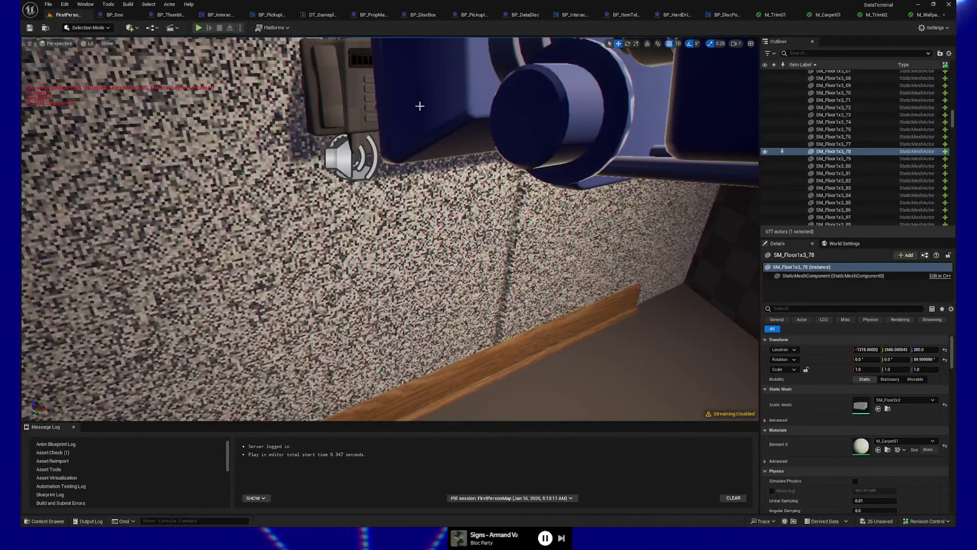
left_click(199, 27)
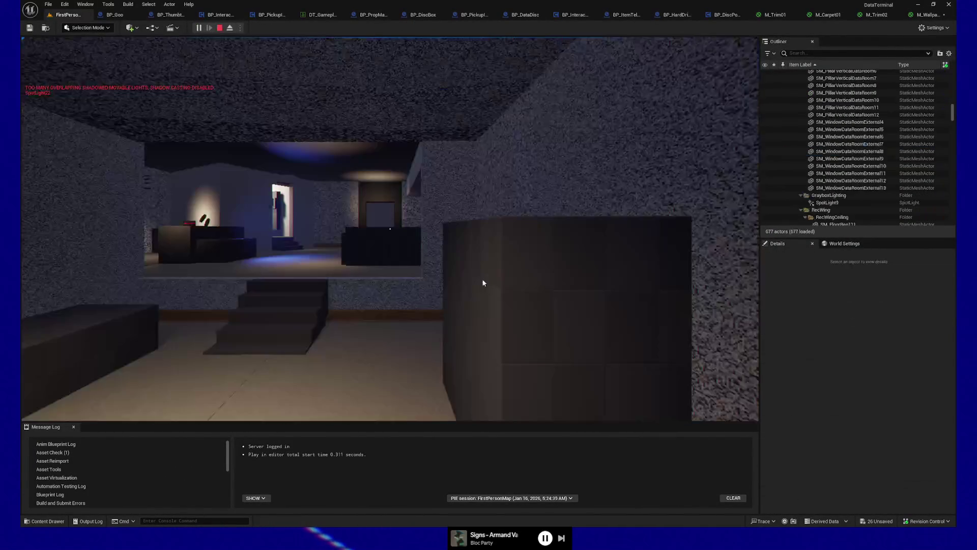
left_click(433, 288)
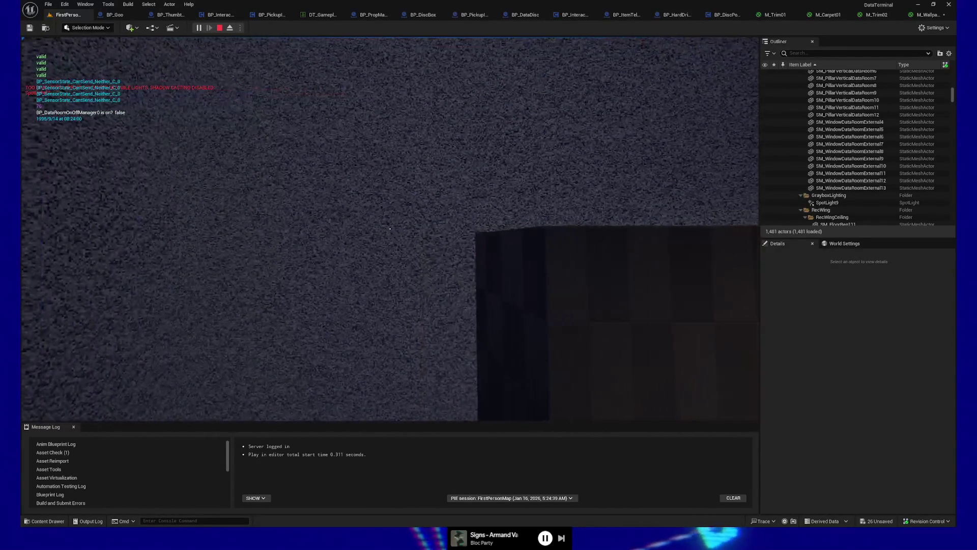
key("a")
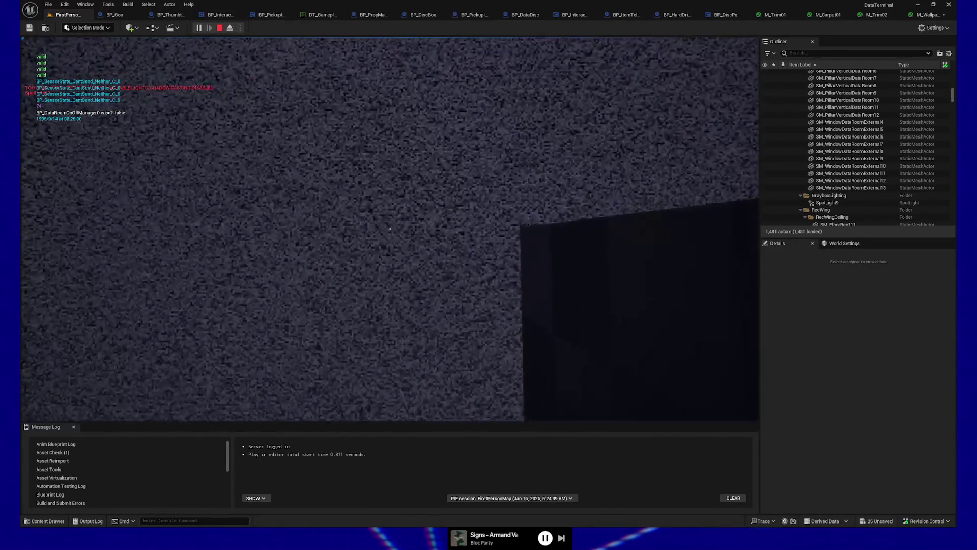
key("d")
key("d")
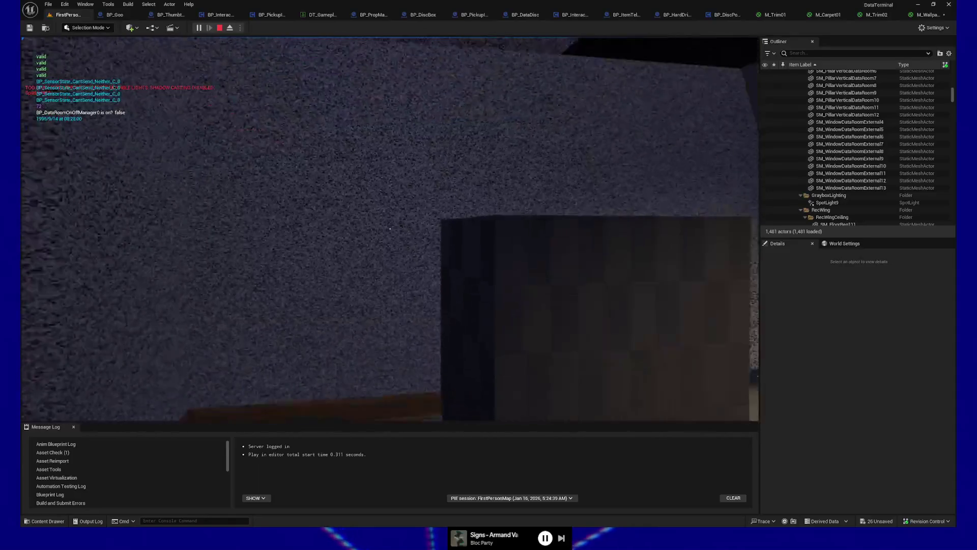
key("d")
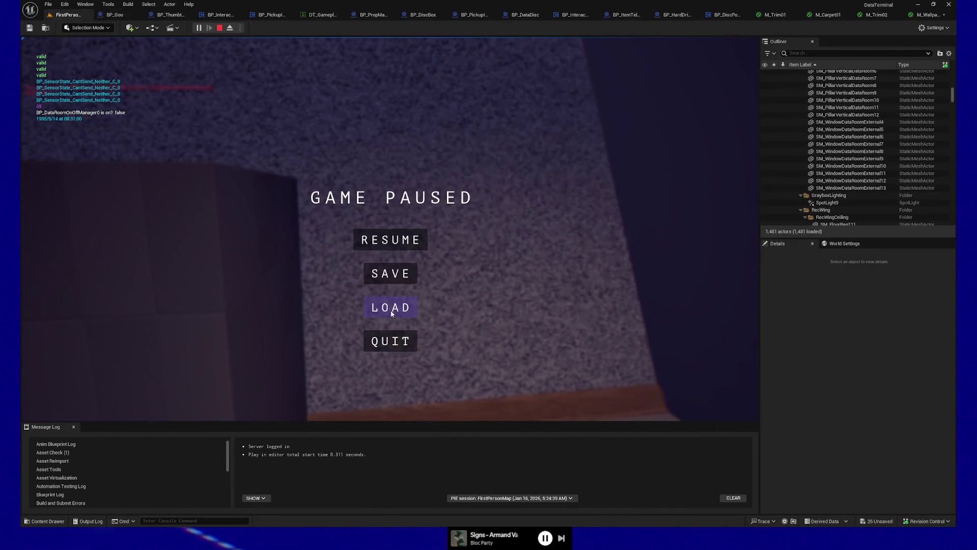
- Stop the play session, then select and frame walls SM_Wall2x3_40 and SM_Wall2x3_41 to compare them
left_click(400, 341)
left_click(560, 307)
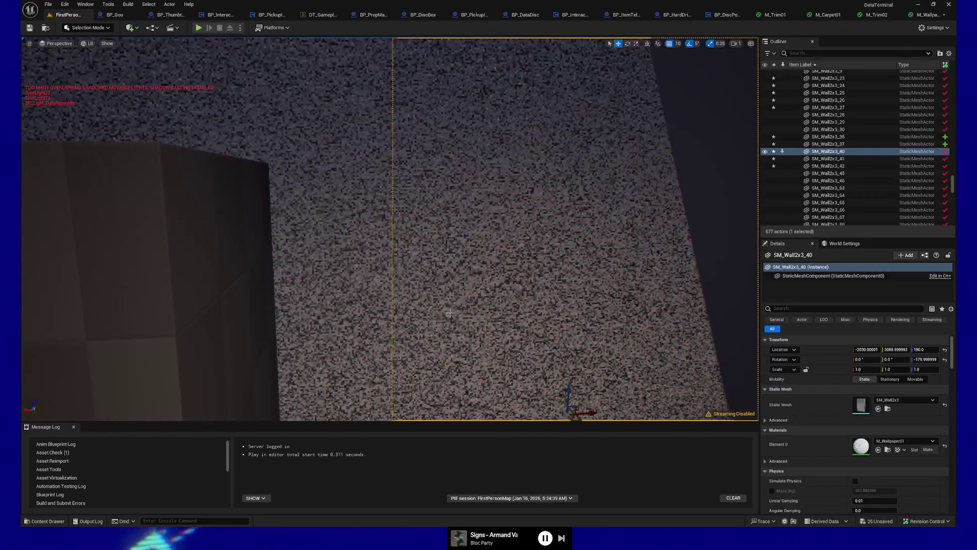
left_click(392, 313, "ctrl")
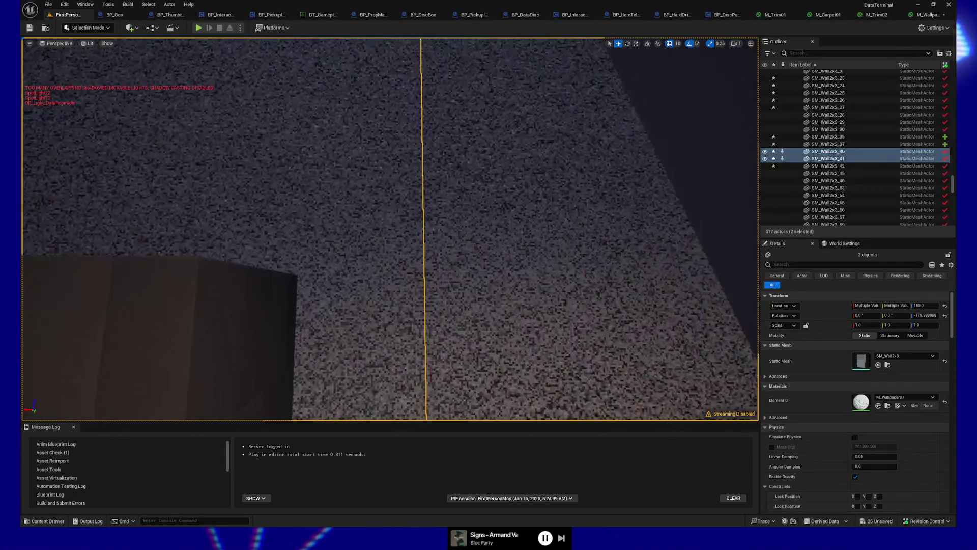
key("f")
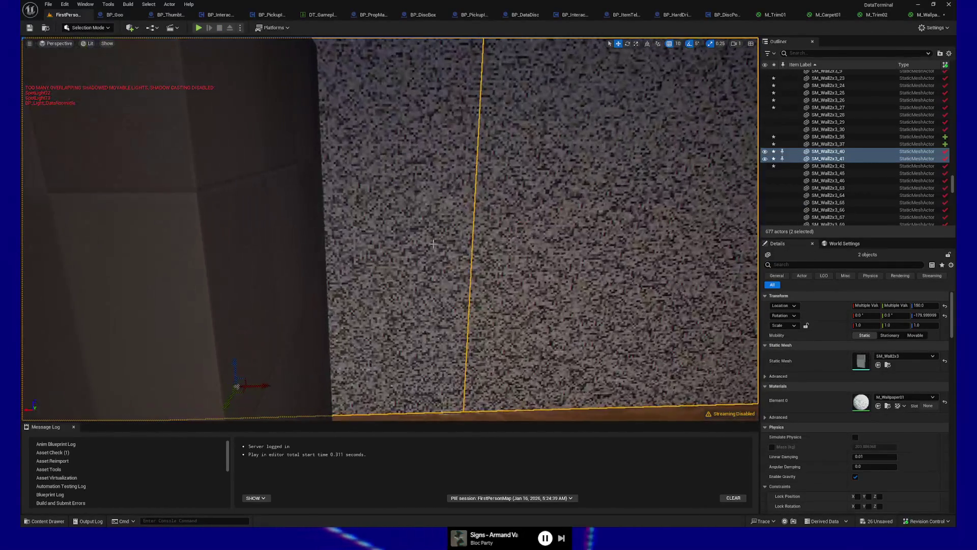
left_click(433, 244)
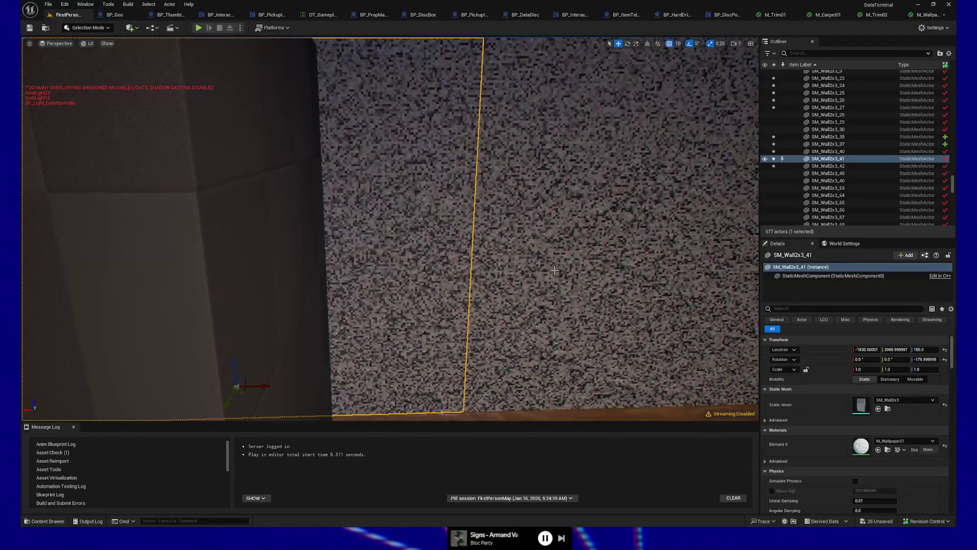
left_click(477, 283)
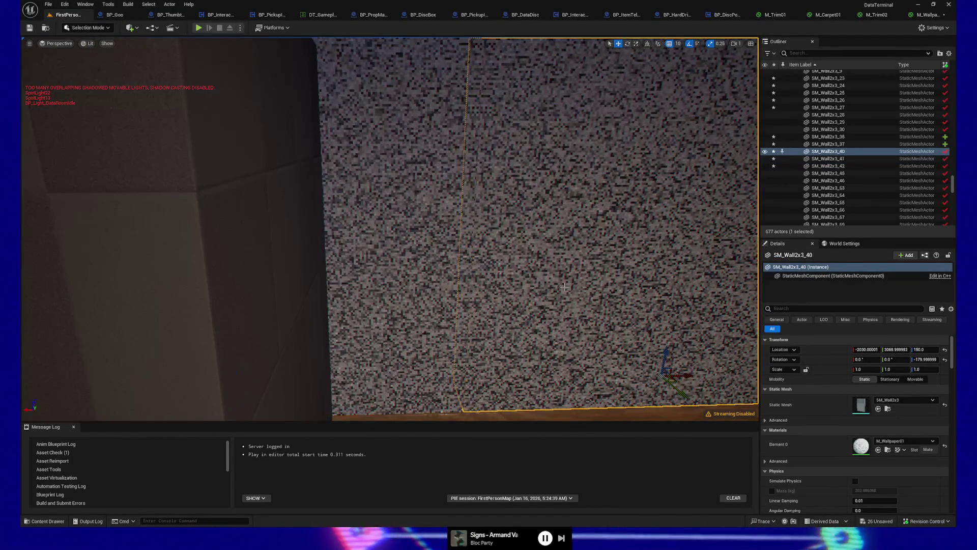
left_click(448, 280)
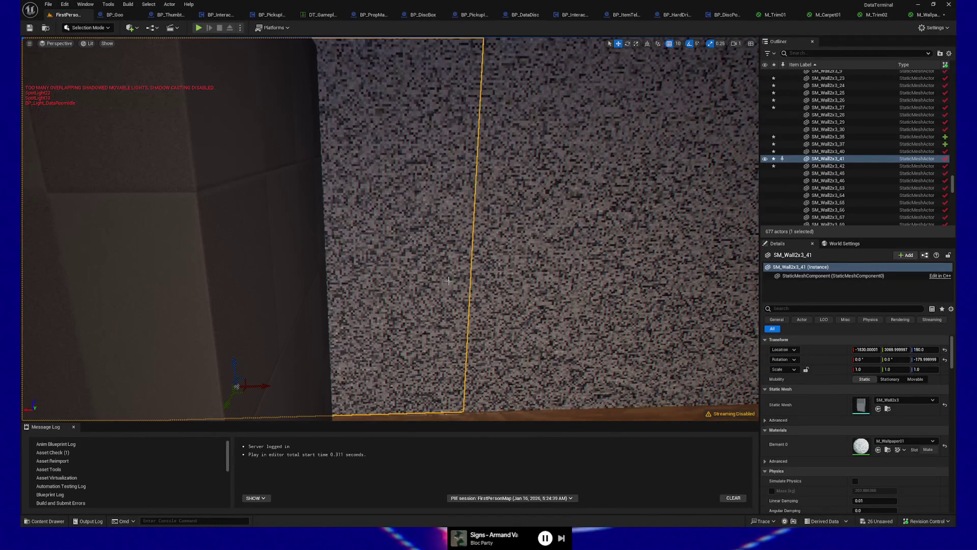
left_click(572, 284)
left_click(426, 274)
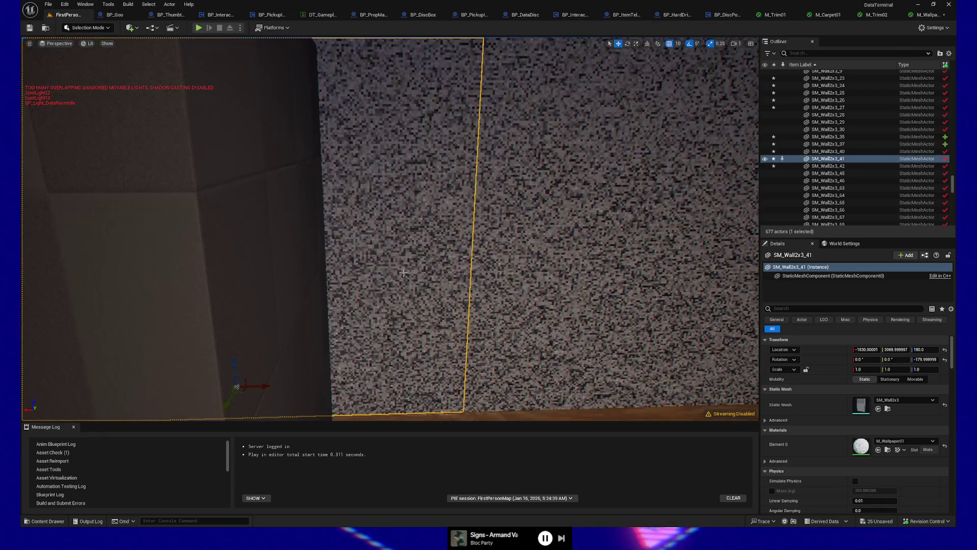
left_click(577, 277)
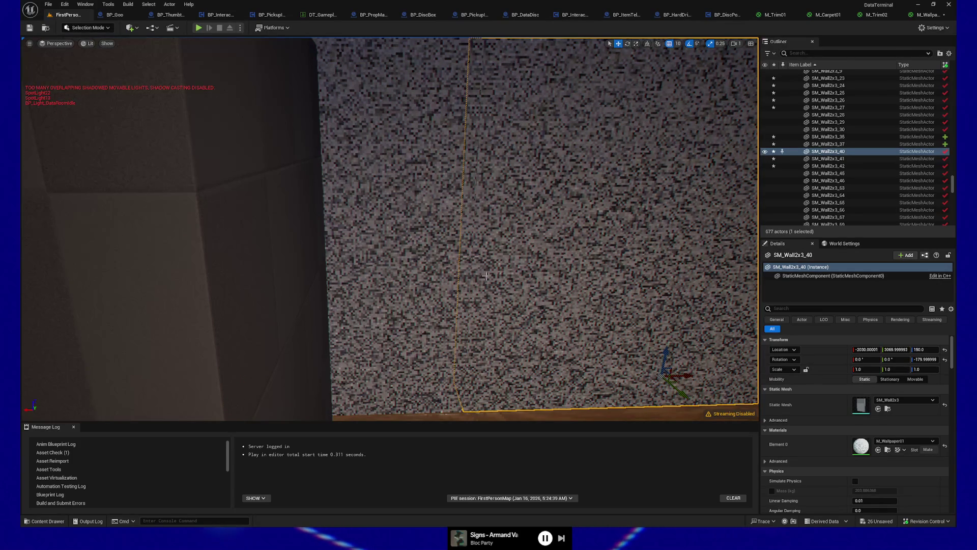
mouse_move(455, 280)
left_mouse_down()
mouse_move(239, 280)
mouse_move(377, 301)
left_mouse_up()
left_click(238, 281)
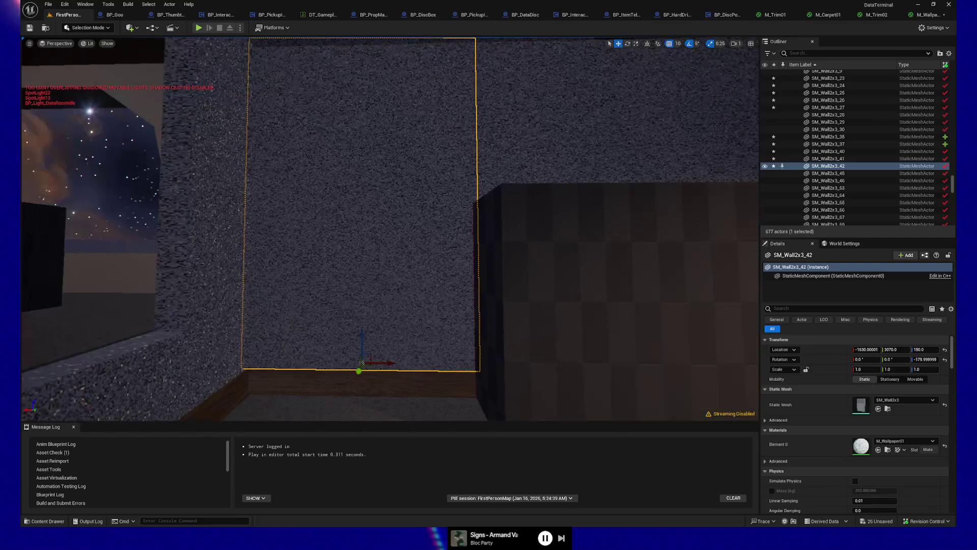
- Move Box10 20 units along X and view the lit room by the wallpaper wall
left_click(509, 305)
left_click_drag(508, 305, 531, 352)
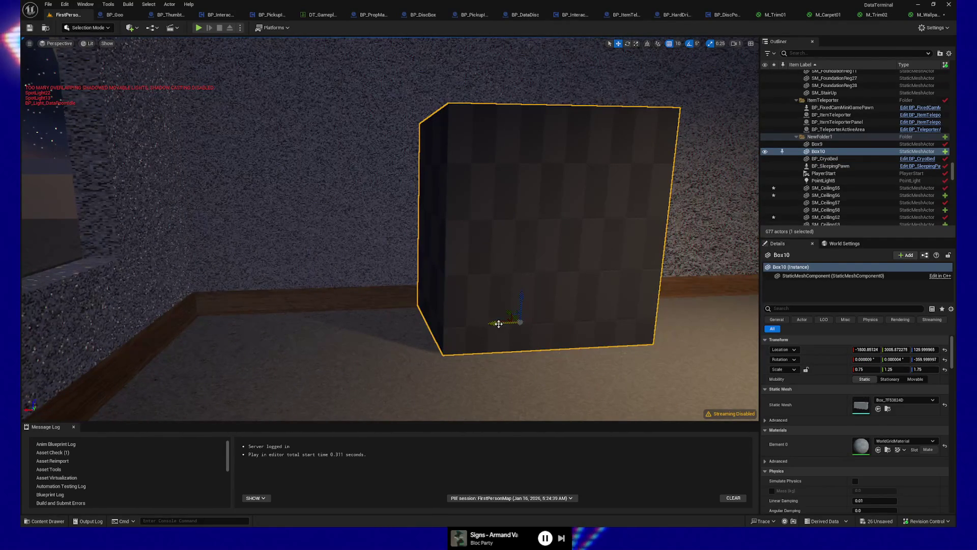
mouse_move(498, 323)
left_mouse_down()
mouse_move(520, 323)
mouse_move(543, 290)
mouse_move(529, 270)
mouse_move(539, 277)
mouse_move(540, 257)
mouse_move(436, 272)
left_mouse_up()
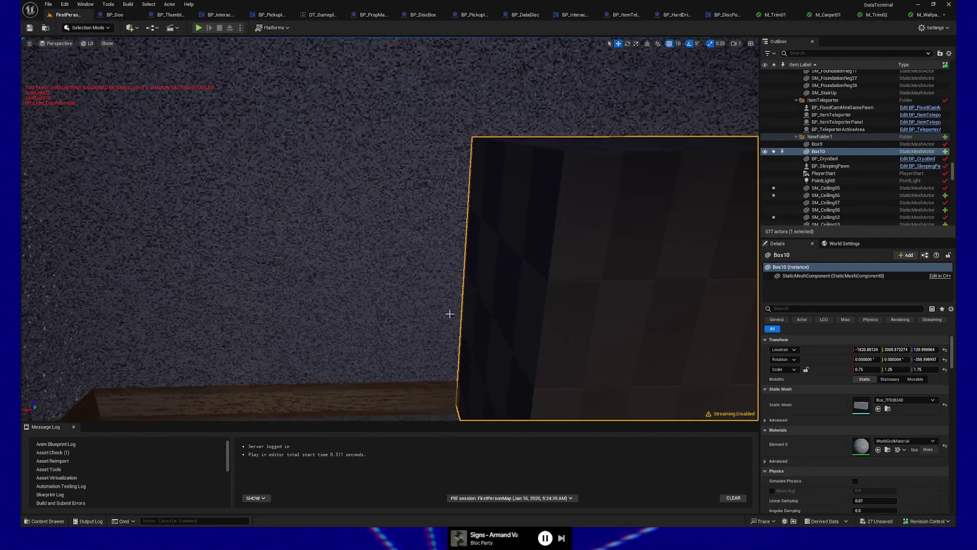
mouse_move(408, 326)
left_mouse_down()
mouse_move(405, 382)
mouse_move(392, 387)
left_mouse_up()
left_click_drag(402, 331, 406, 331)
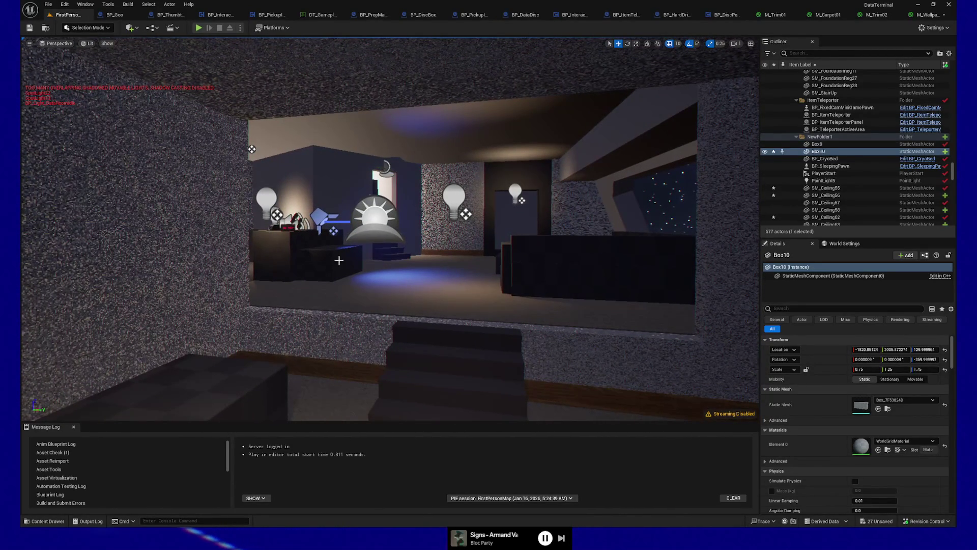
mouse_move(418, 236)
left_mouse_down()
mouse_move(427, 183)
mouse_move(433, 241)
left_mouse_up()
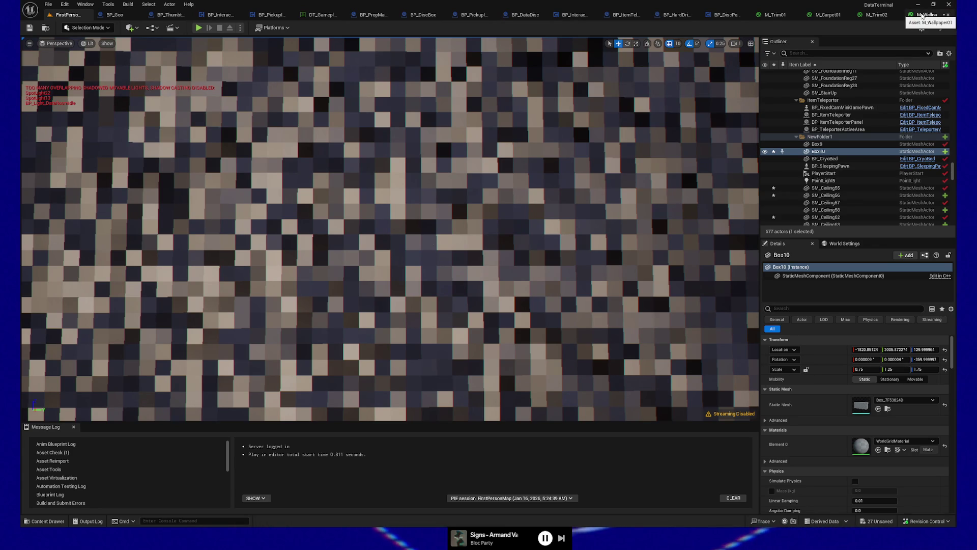
- Set NormalStrength to 0.2 in the M_Wallpaper01 material graph
left_click(925, 15)
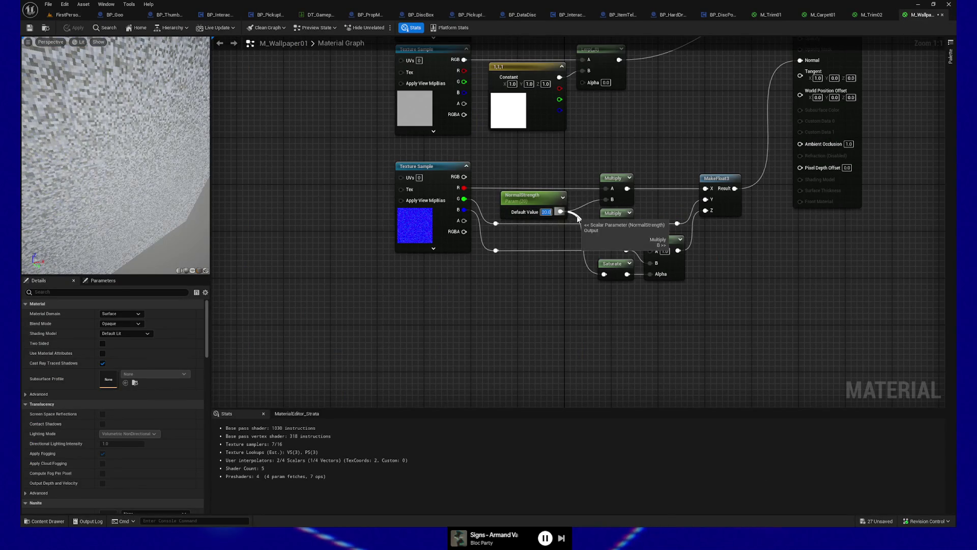
type("2")
key("Return")
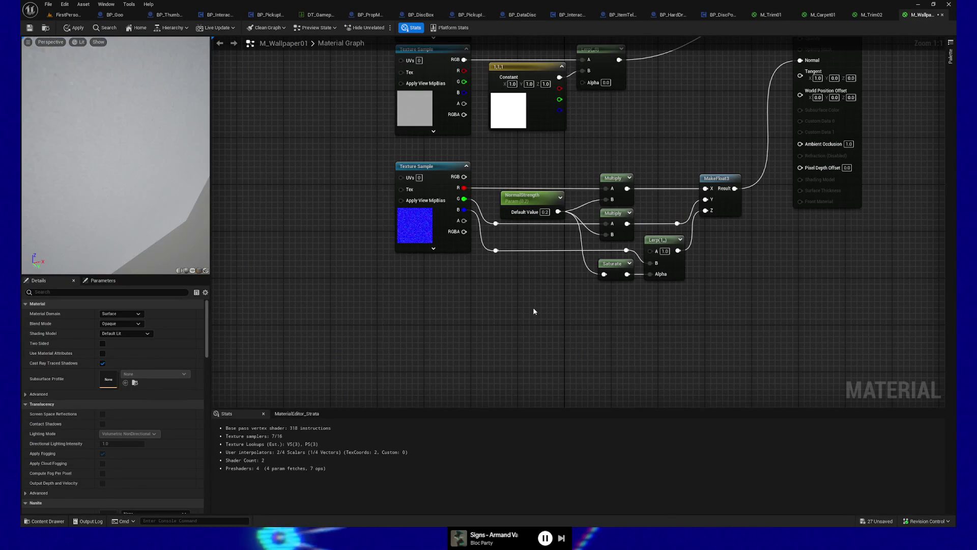
left_click_drag(365, 108, 374, 238)
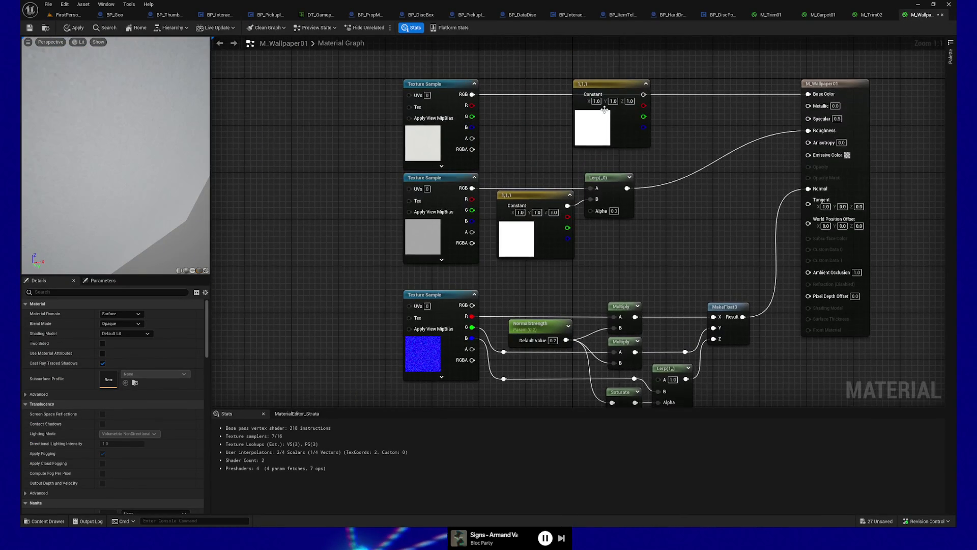
- Check the white constant's colour without changes and move it lower left
double_click(642, 94)
left_click(706, 63)
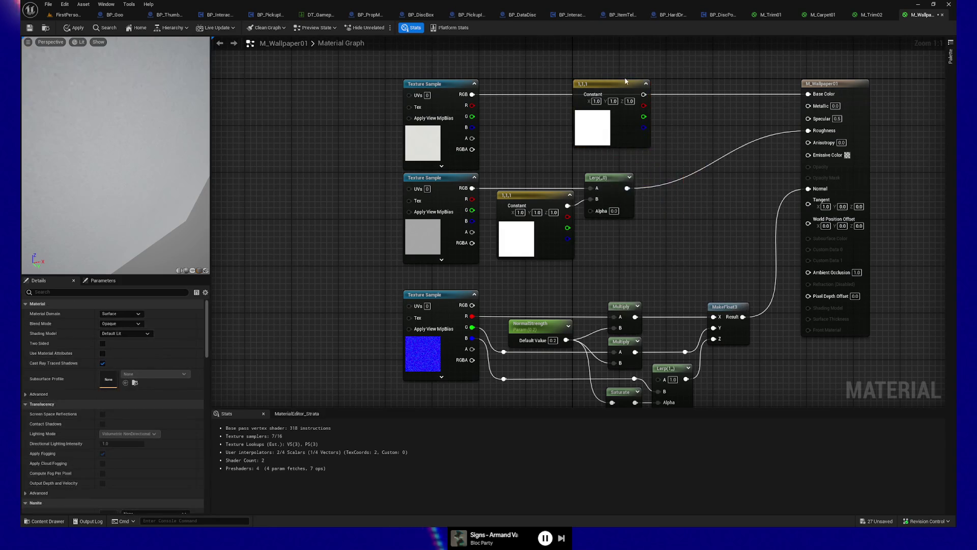
left_click_drag(623, 83, 546, 108)
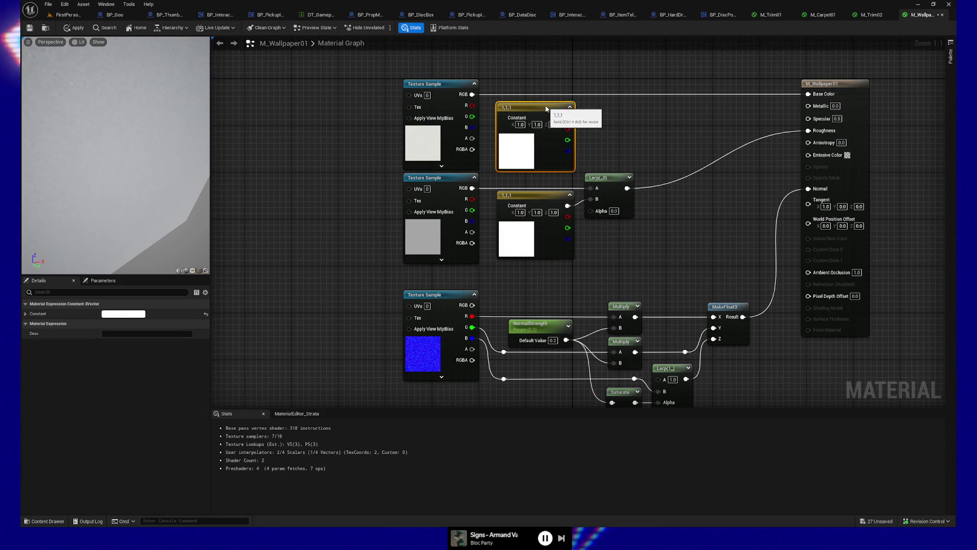
- Duplicate the Lerp, feed it the top texture RGB (A) and white constant (B), alpha 0.5
left_click(606, 185)
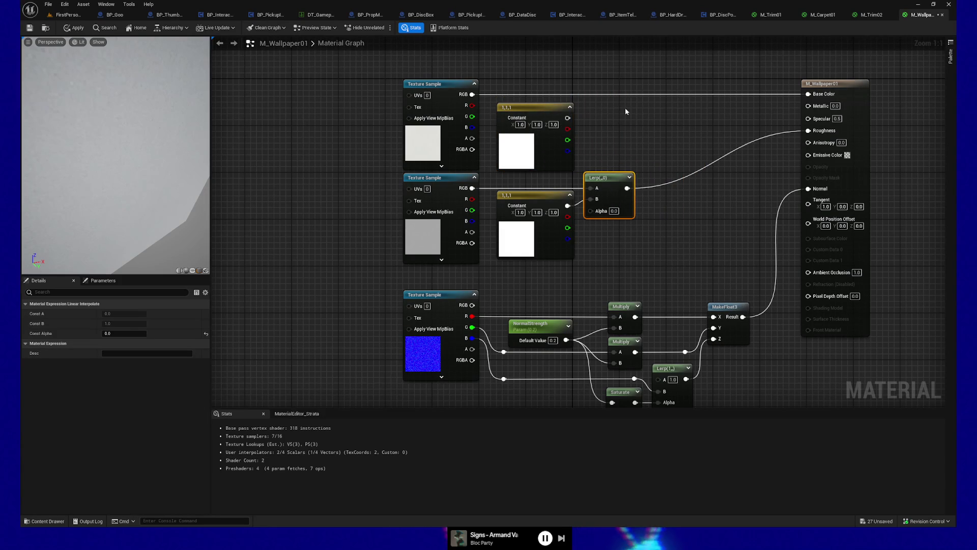
key("ctrl+c")
key("ctrl+v")
left_click_drag(641, 109, 605, 90)
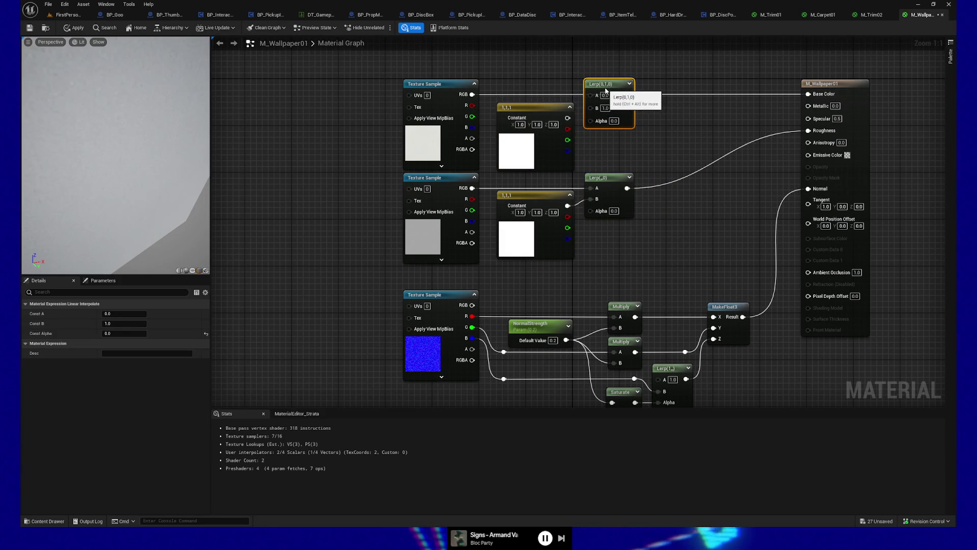
left_click_drag(472, 94, 809, 94)
left_click_drag(567, 118, 593, 107)
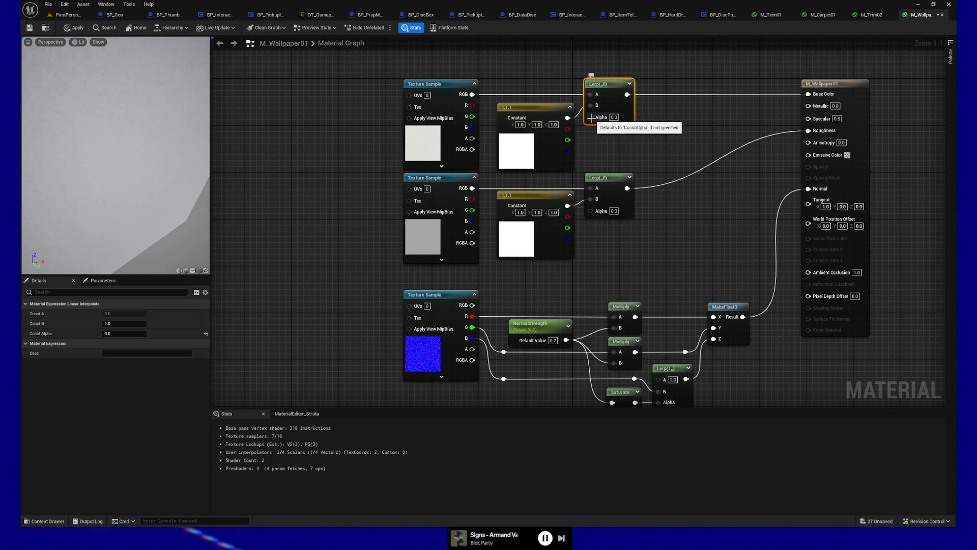
type("0.5")
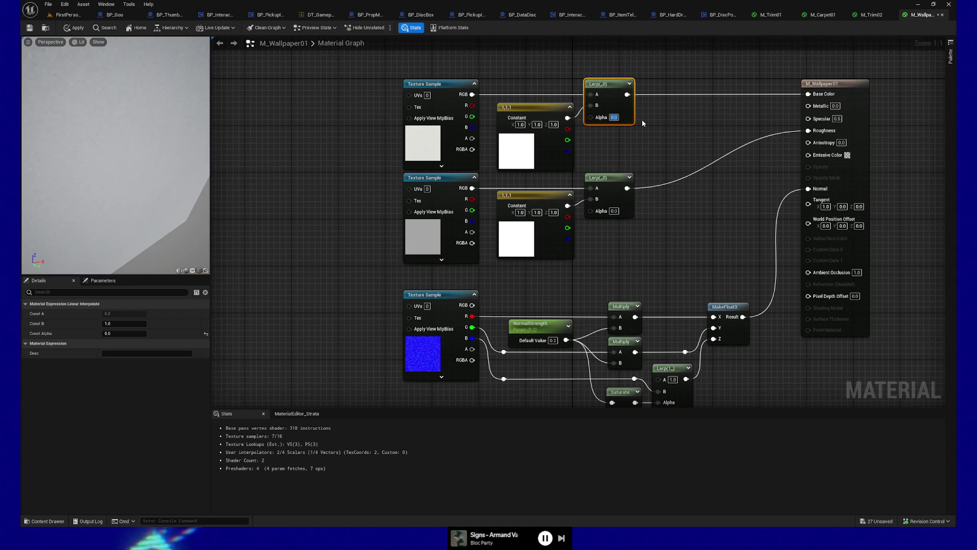
key("Return")
left_click(584, 140)
- Adjust the constant's hue and saturation to cream (1.0, 0.946875, 0.645833) and apply the material
double_click(515, 152)
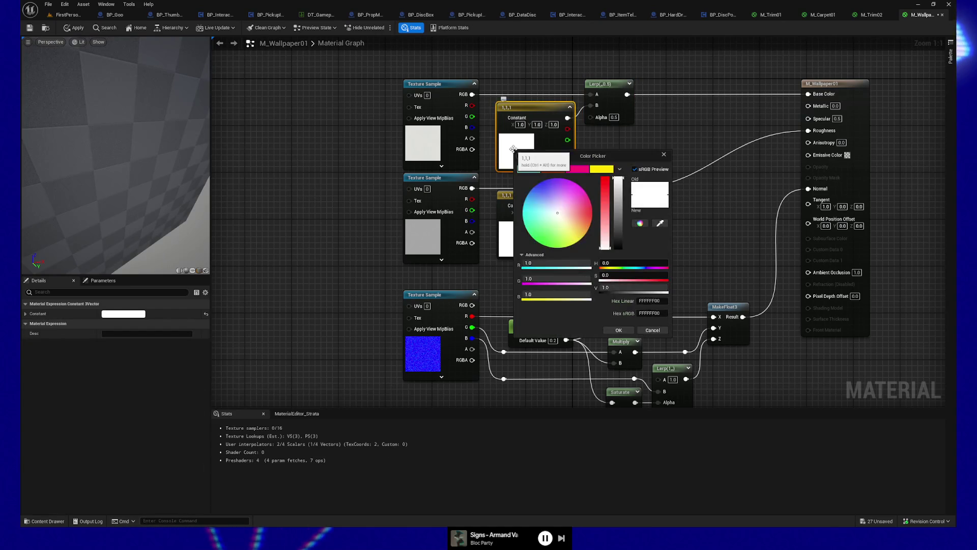
left_click(607, 234)
left_click_drag(609, 232, 608, 231)
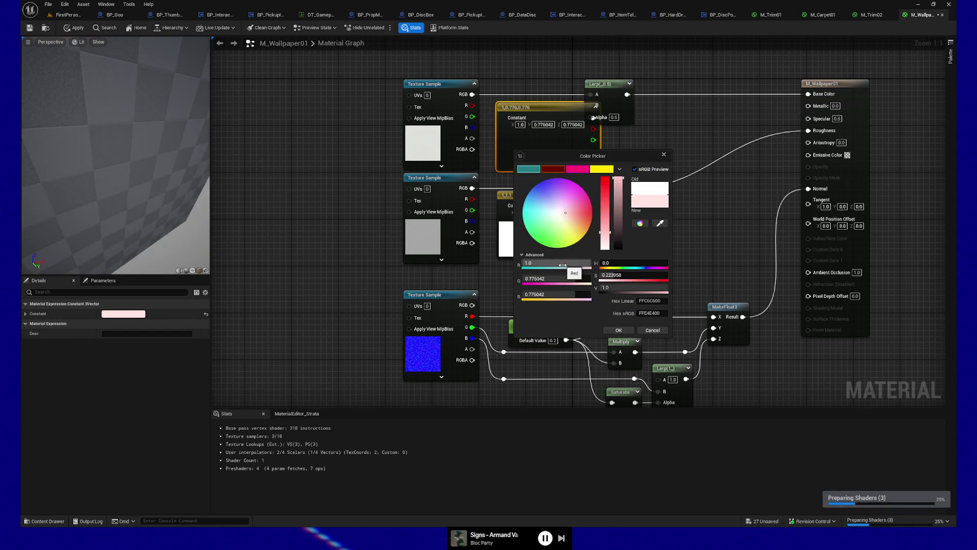
mouse_move(616, 265)
left_mouse_down()
mouse_move(636, 265)
mouse_move(602, 237)
mouse_move(604, 224)
left_mouse_up()
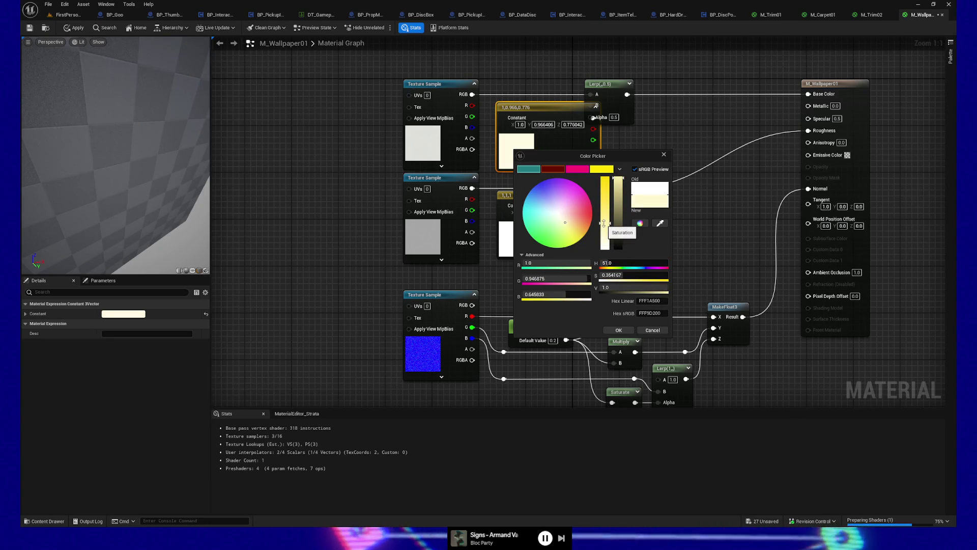
left_click(618, 330)
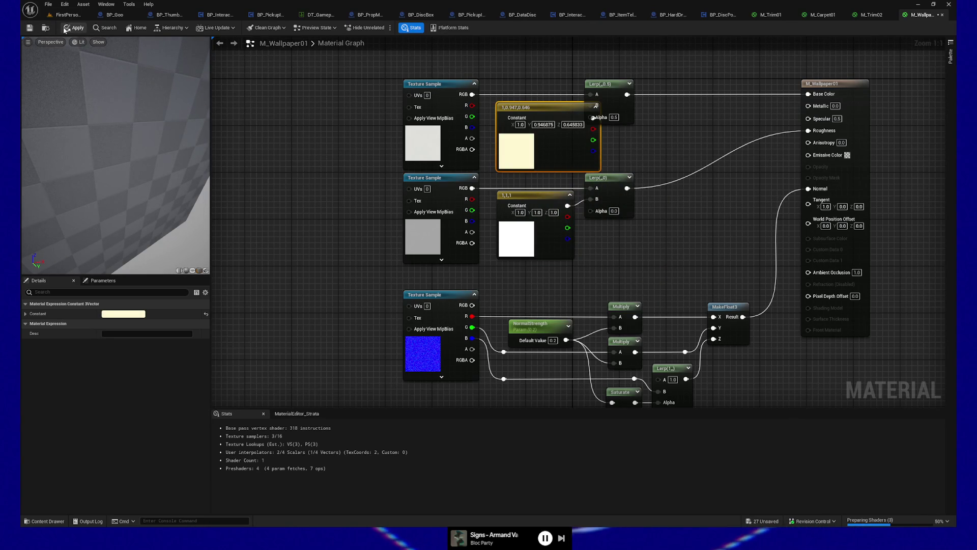
left_click(65, 29)
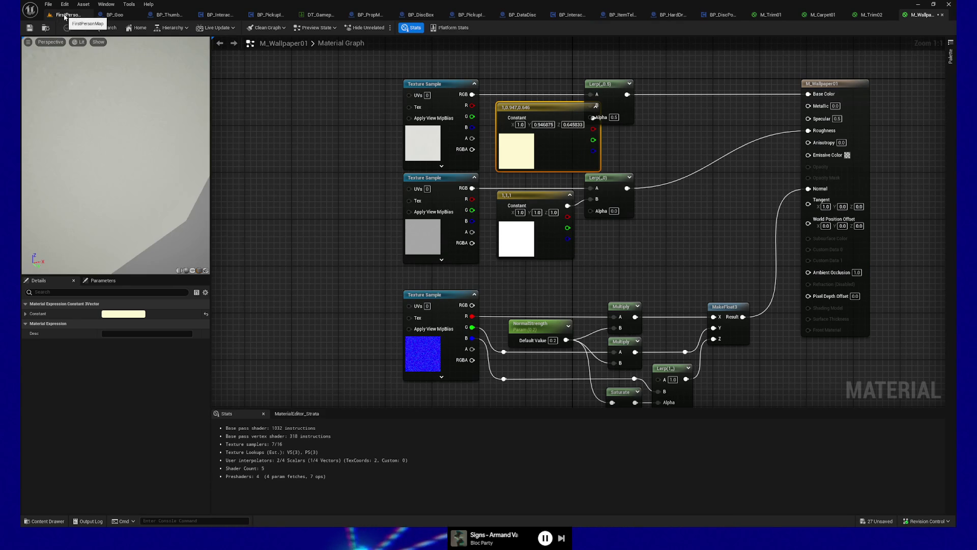
- Play FirstPersonMap from a chosen spot, then stop that session
left_click(64, 17)
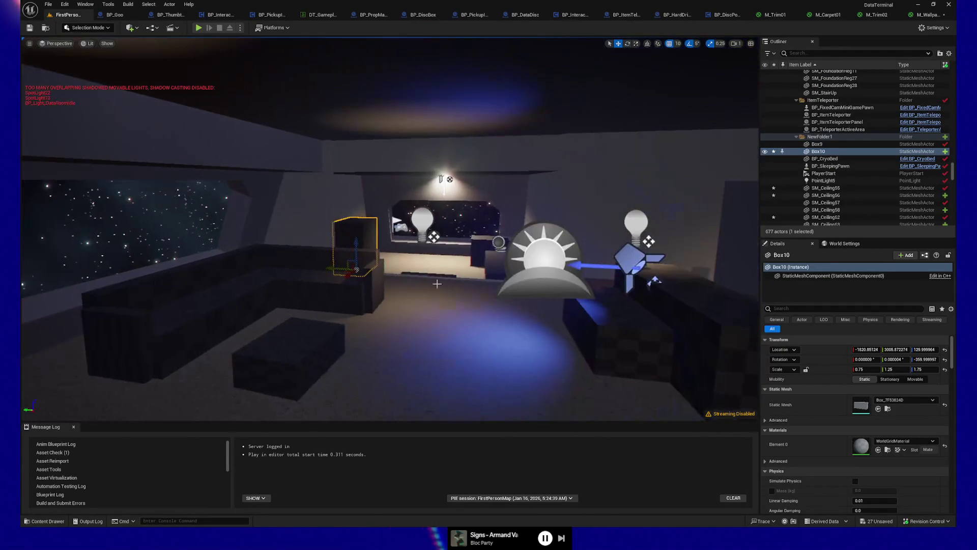
right_click(430, 391)
left_click(458, 375)
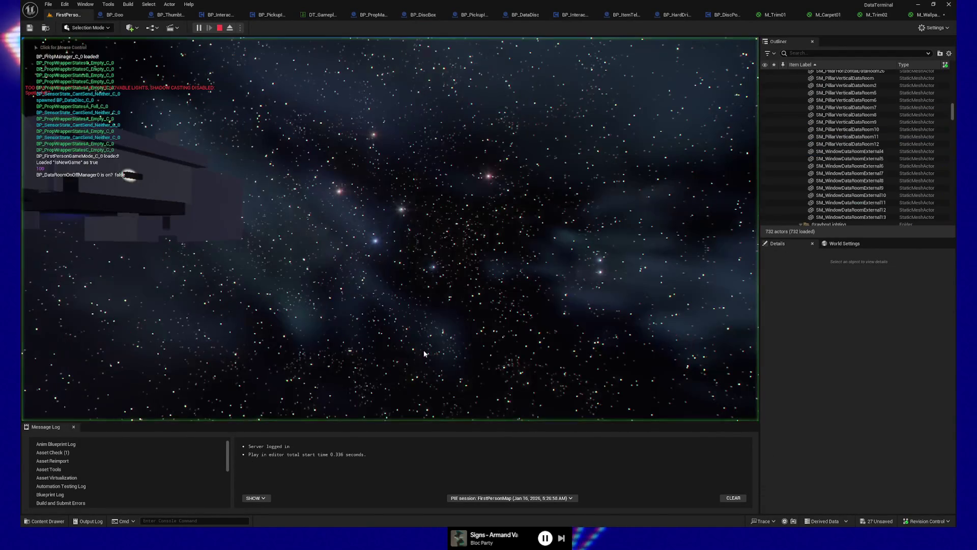
key("Escape")
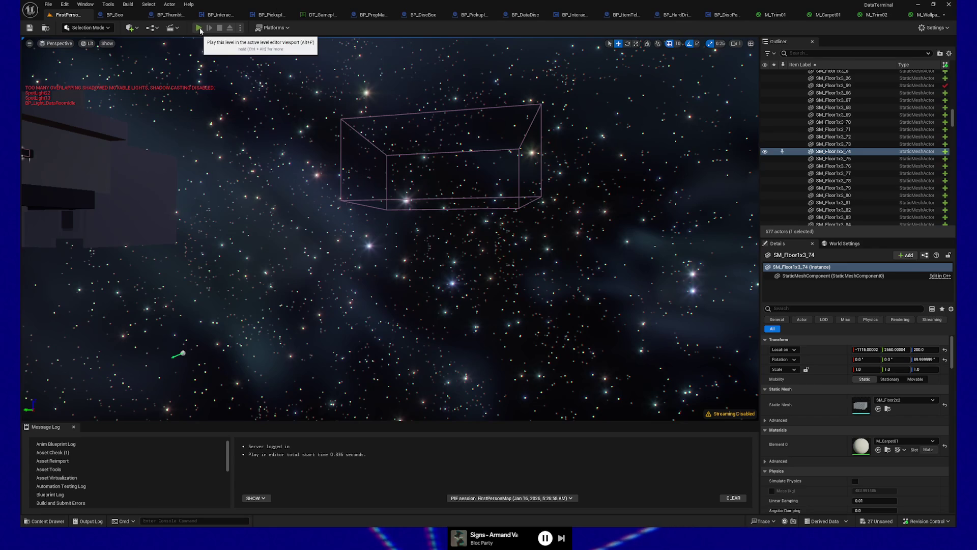
- Start a play session and walk past the box and down the corridor to the item teleporter
left_click(199, 28)
left_click(499, 271)
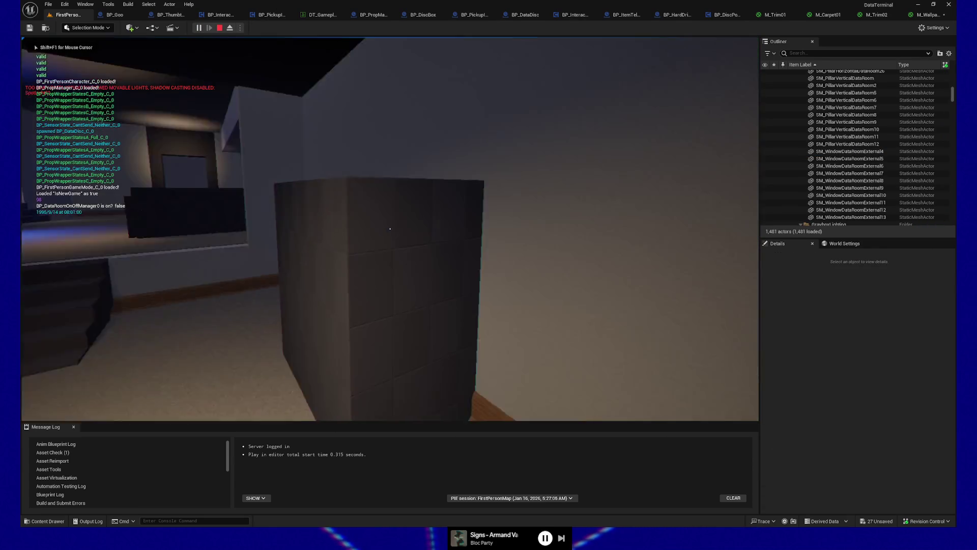
key("s")
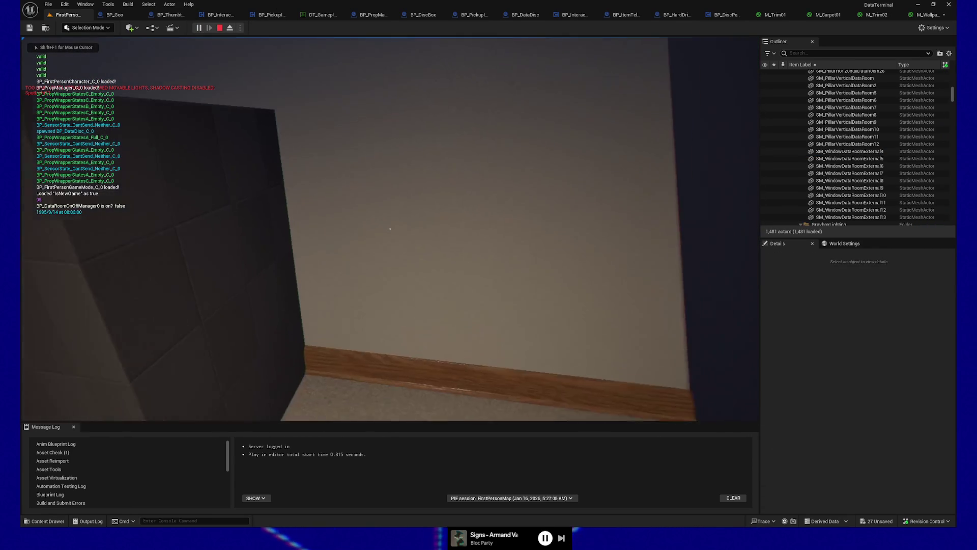
key("w")
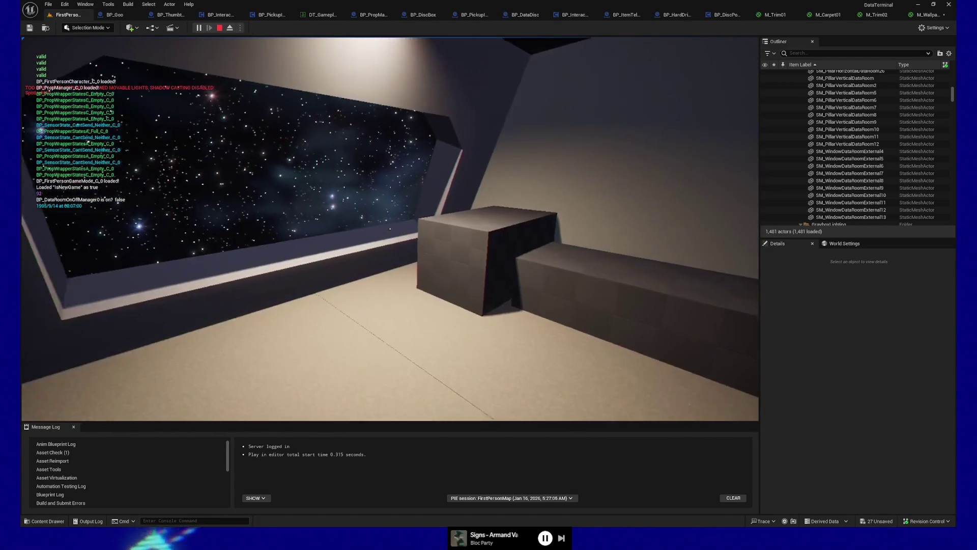
key("s")
key("w")
key("s")
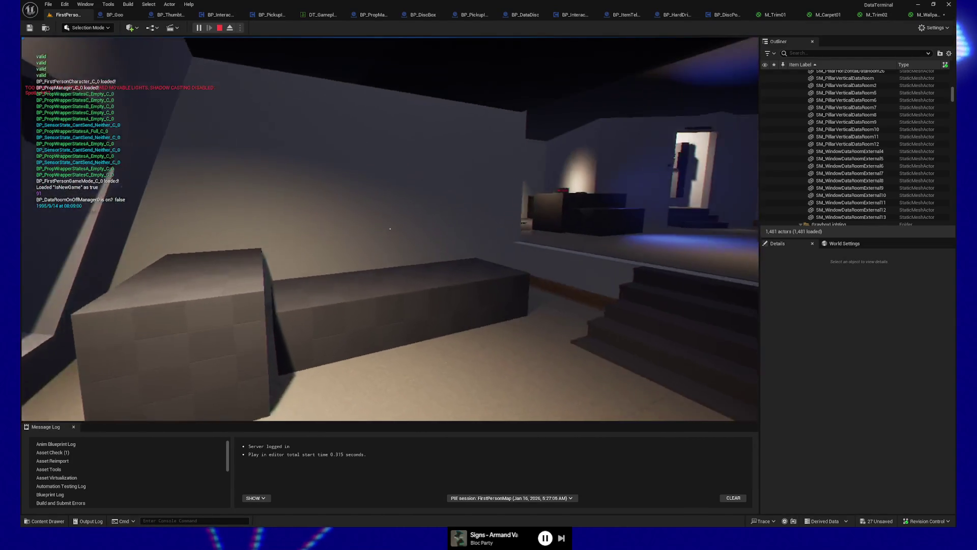
key("w")
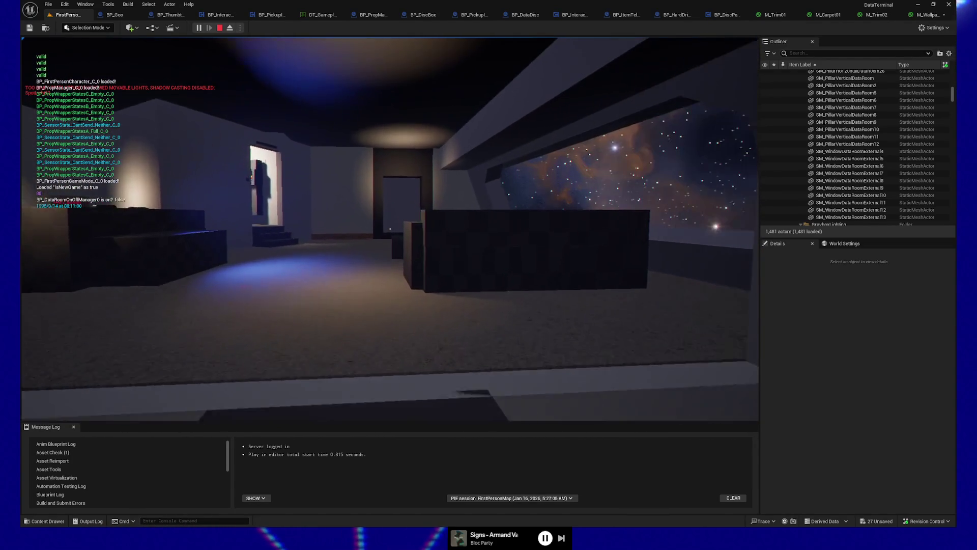
key("w")
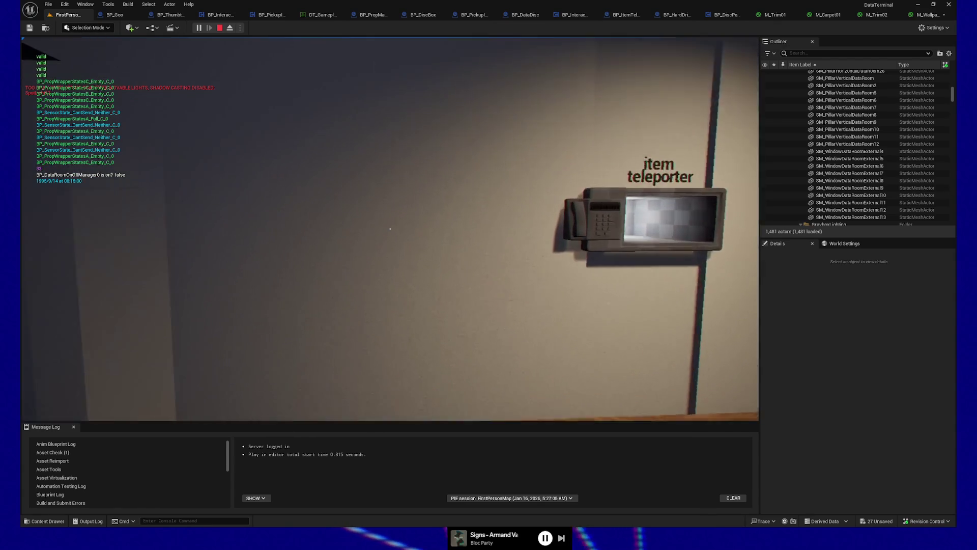
- Walk through the doorway into the windowed room, return to the teleporter wall, and pause
mouse_move(390, 229)
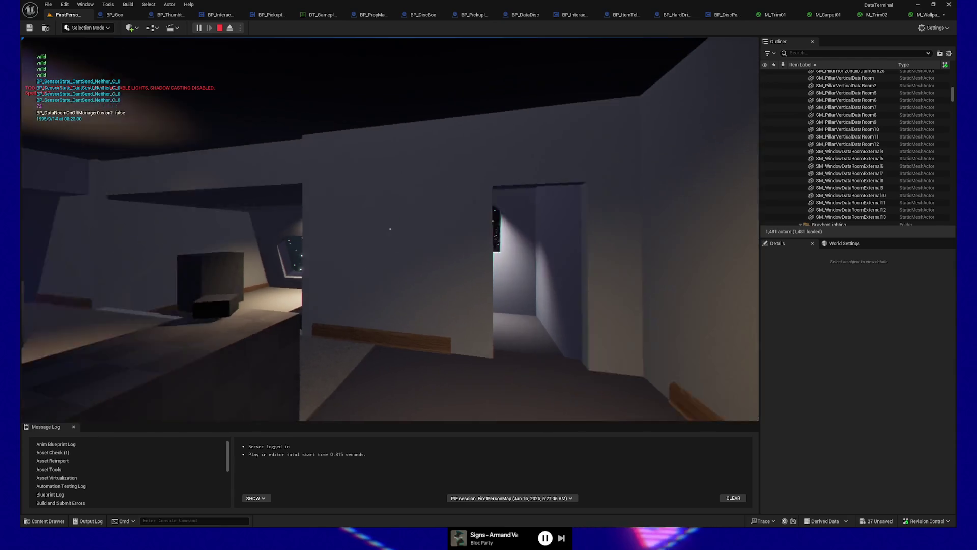
key("w")
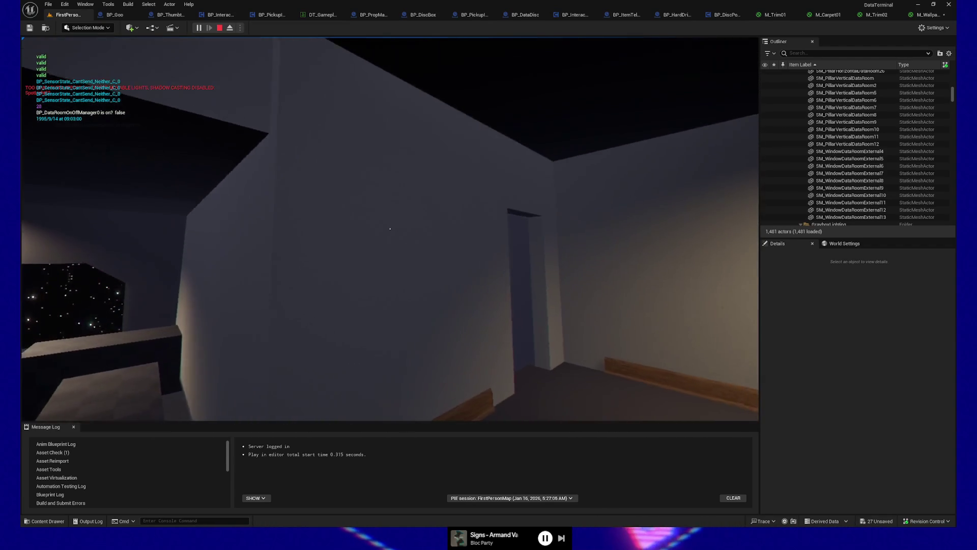
key("s")
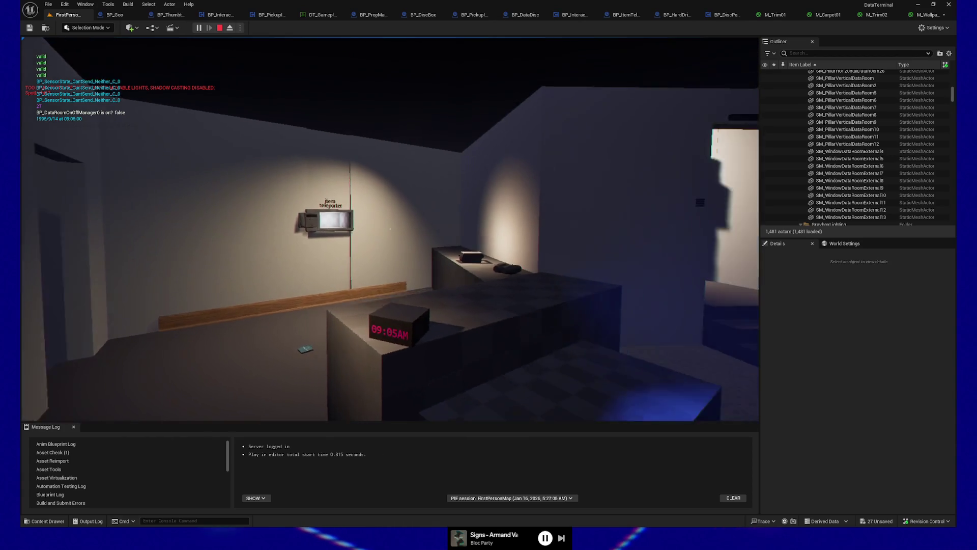
key("w")
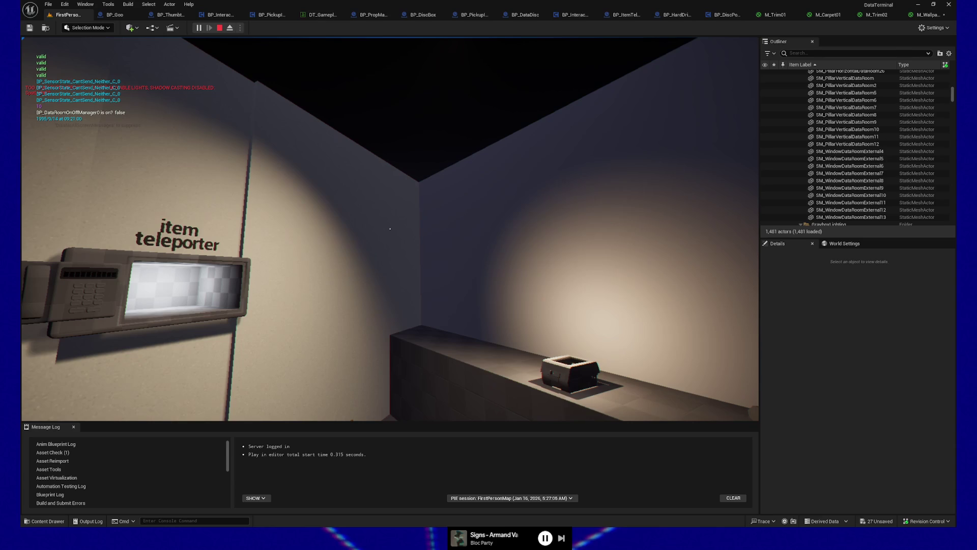
key("Escape")
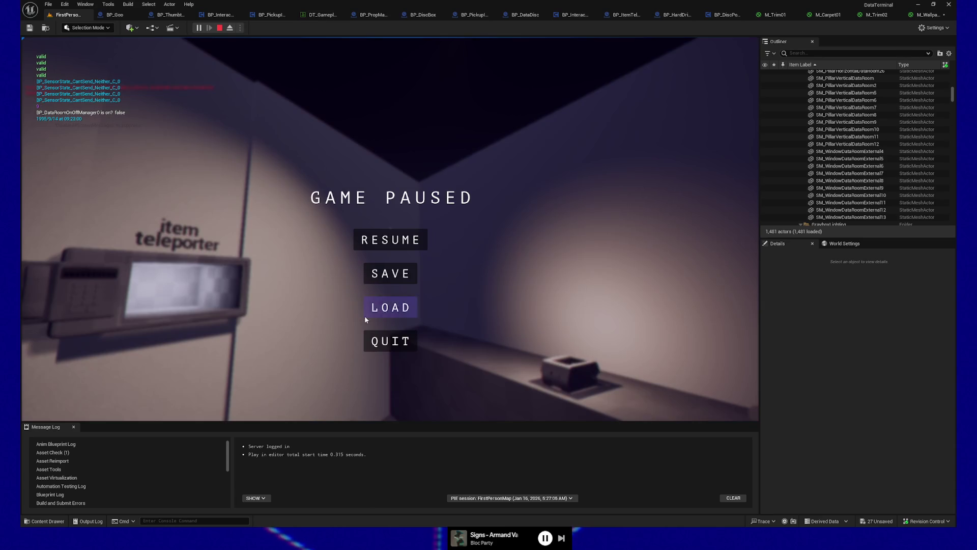
- Set the tint constant to hue 32 with slightly lower saturation (1.0, 0.861, 0.703) and save
left_click(372, 343)
left_click(924, 15)
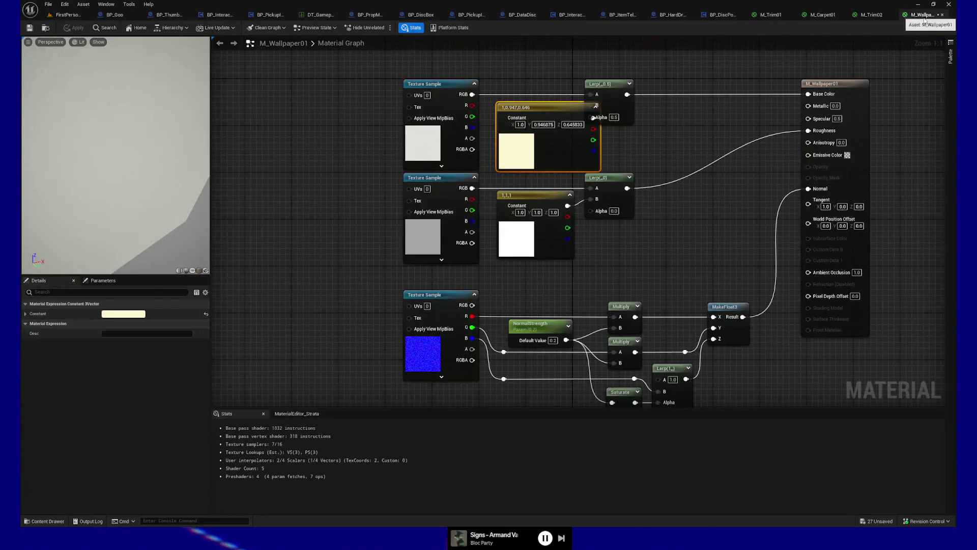
double_click(526, 151)
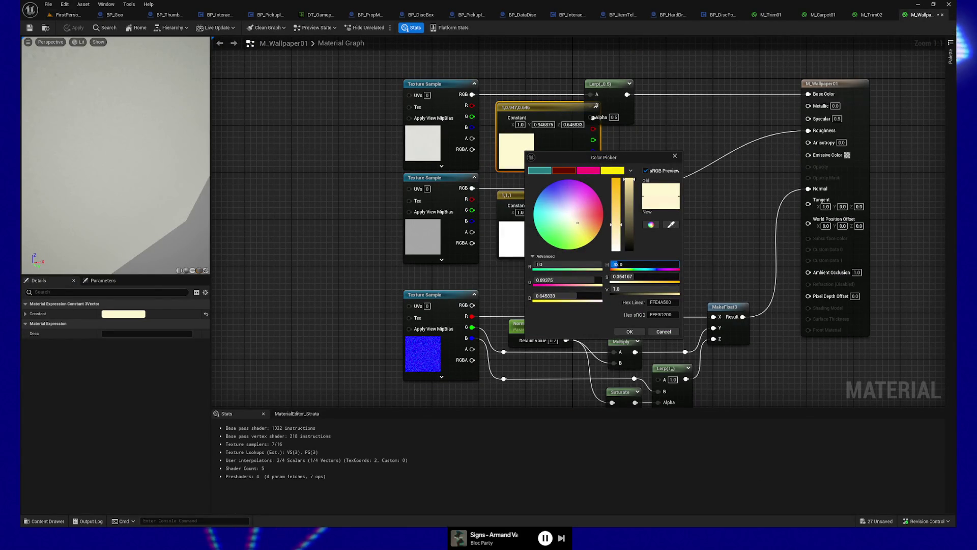
type("32")
key("Return")
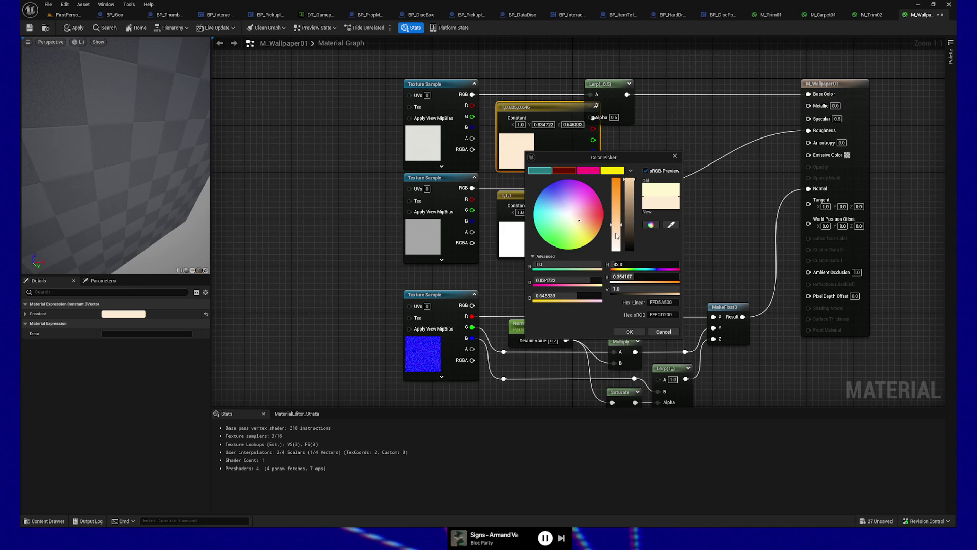
left_click_drag(617, 228, 617, 229)
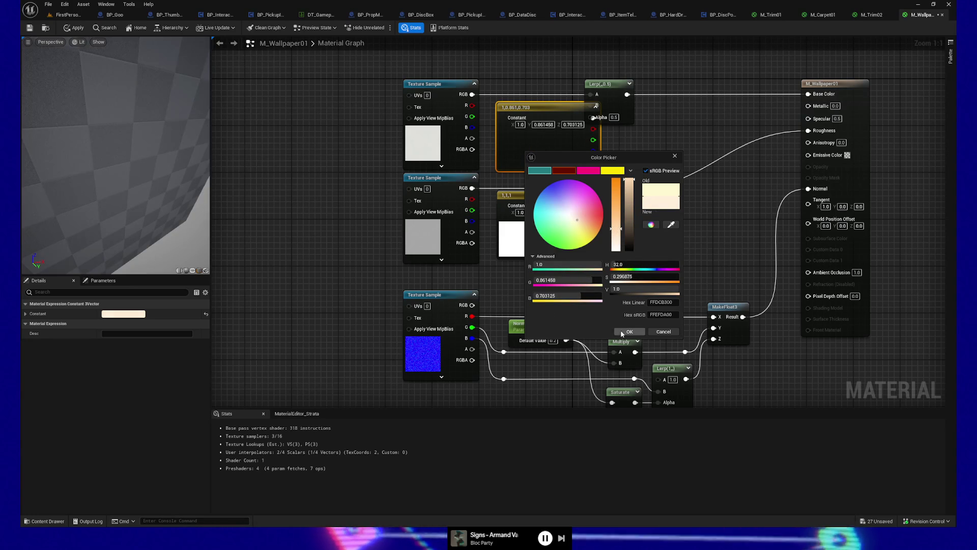
left_click(628, 331)
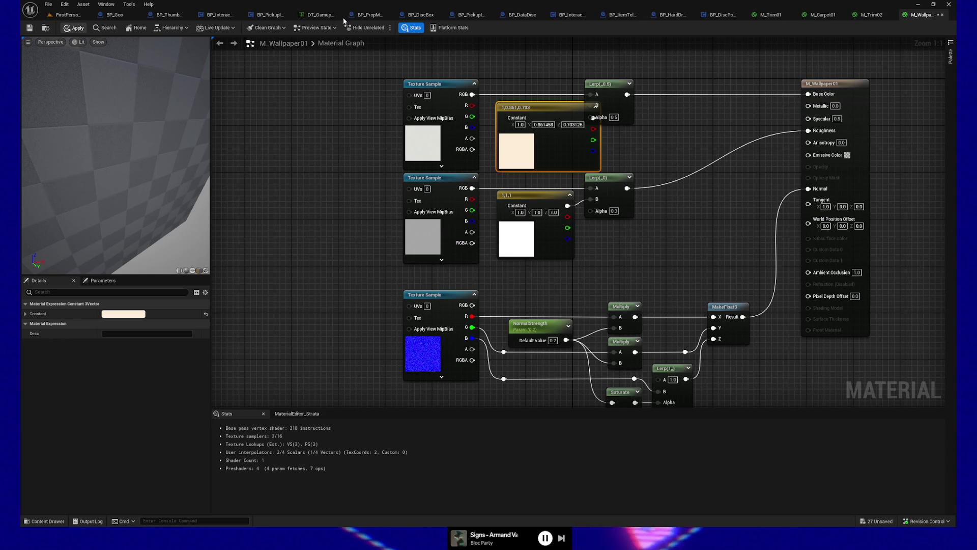
key("ctrl+s")
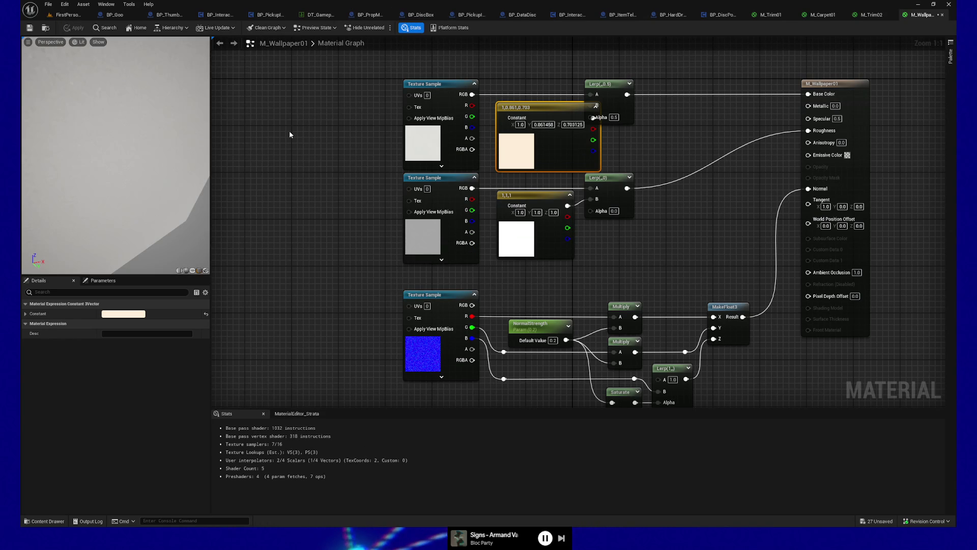
- Launch the game in a standalone preview window from BP_PropManager with Alt+P
left_click(320, 137)
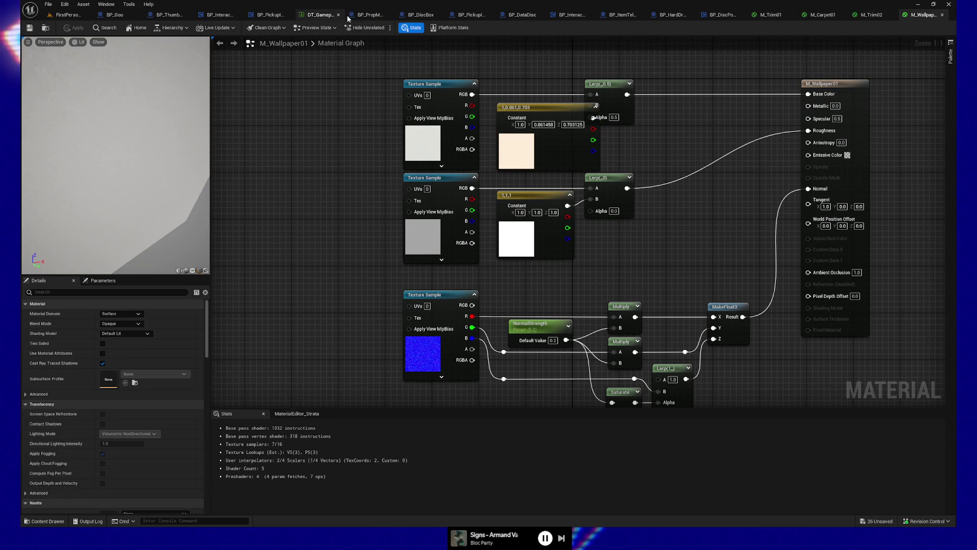
left_click(366, 15)
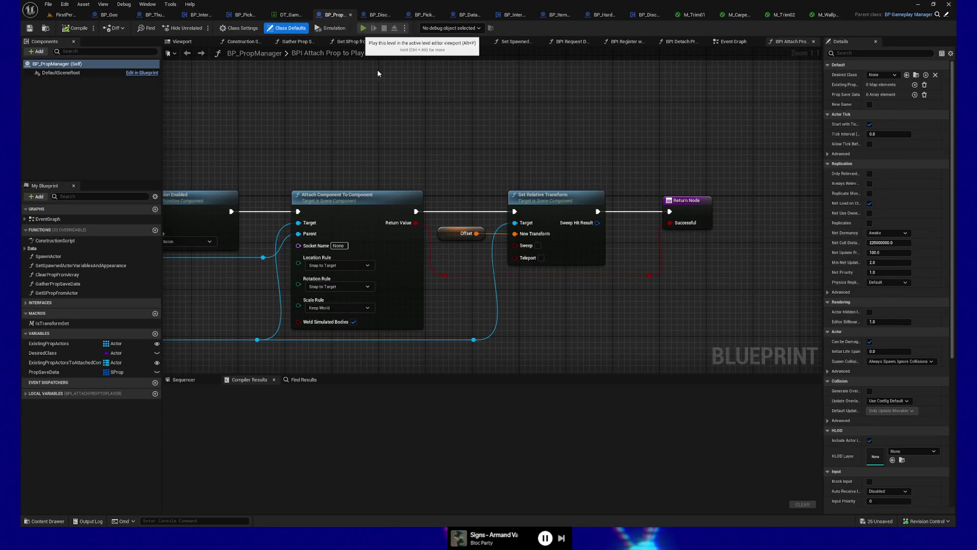
key("alt+p")
- Walk up to the item teleporter panel in the standalone preview and back away
left_click(441, 233)
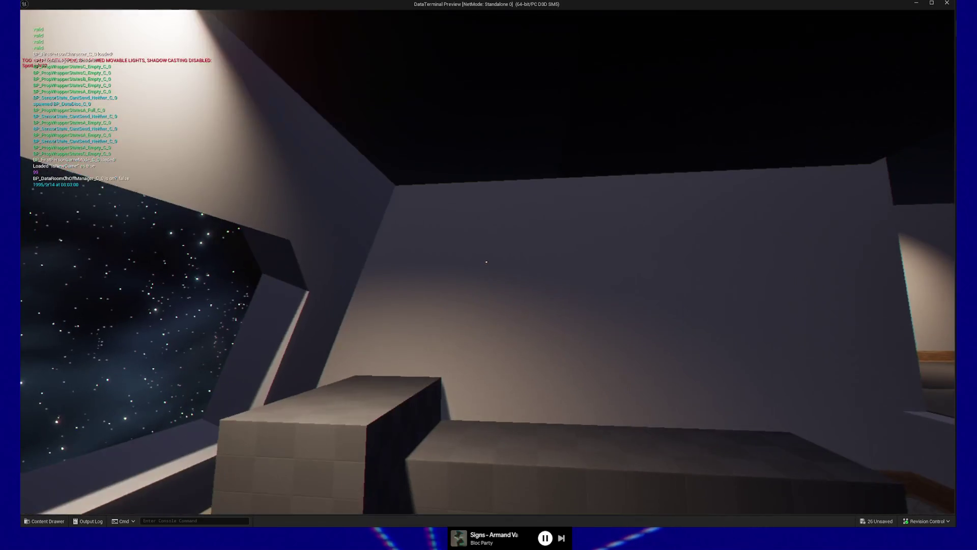
mouse_move(486, 261)
key("w")
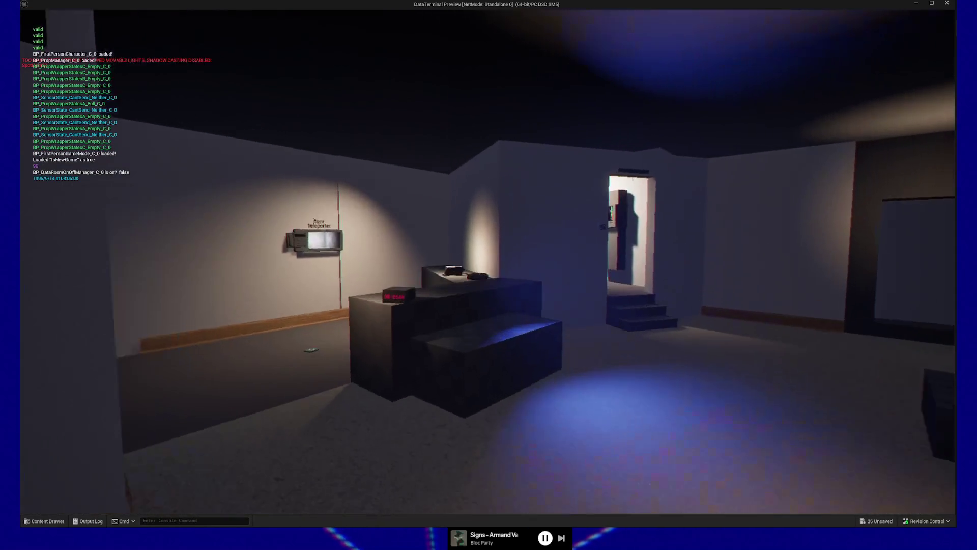
key("w")
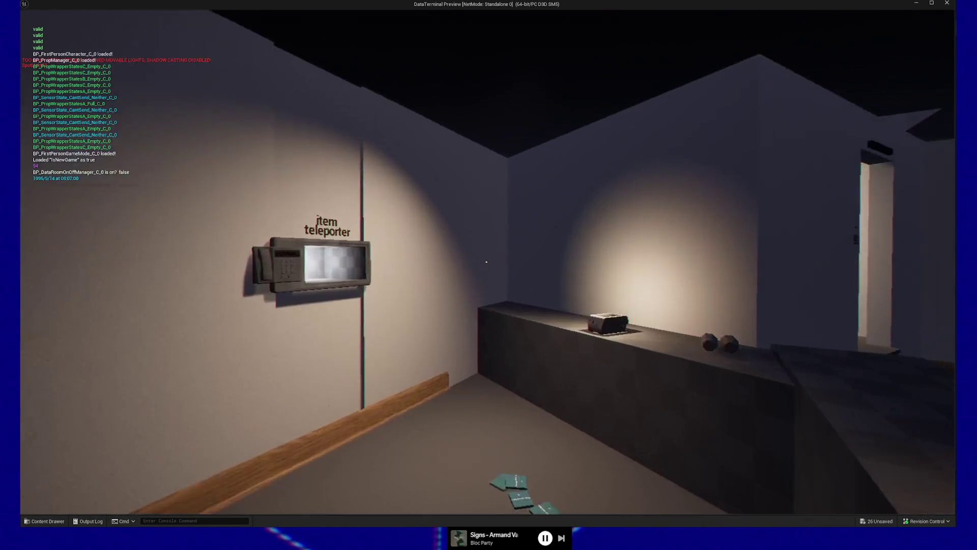
key("s")
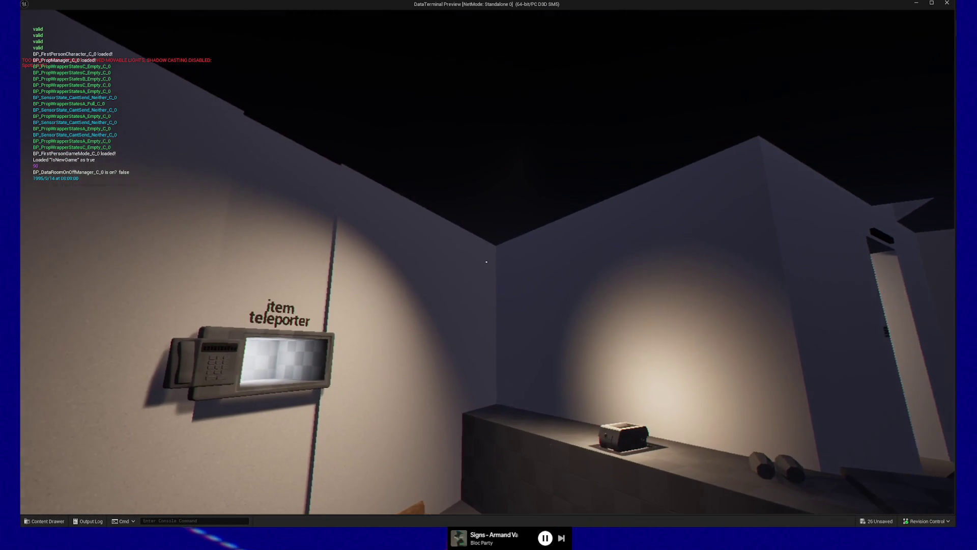
key("w")
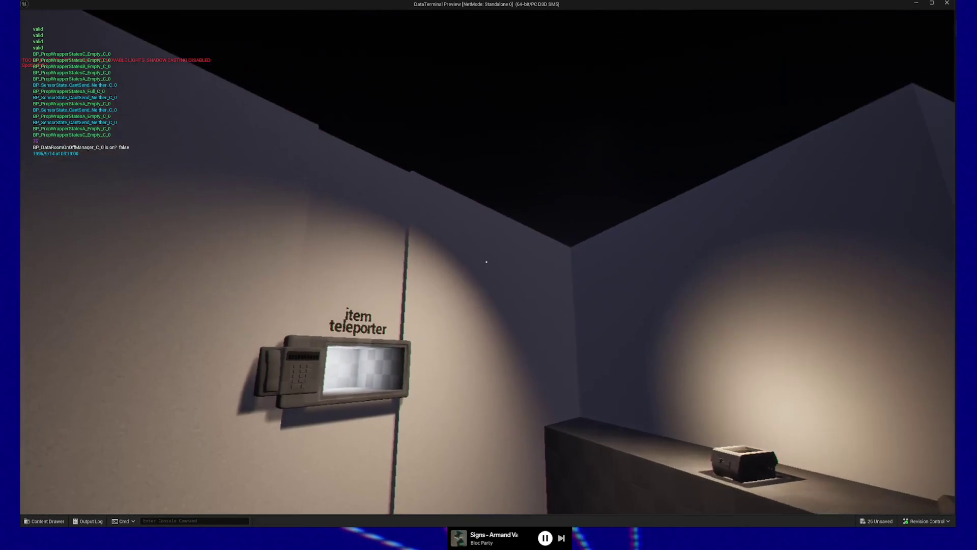
key("w")
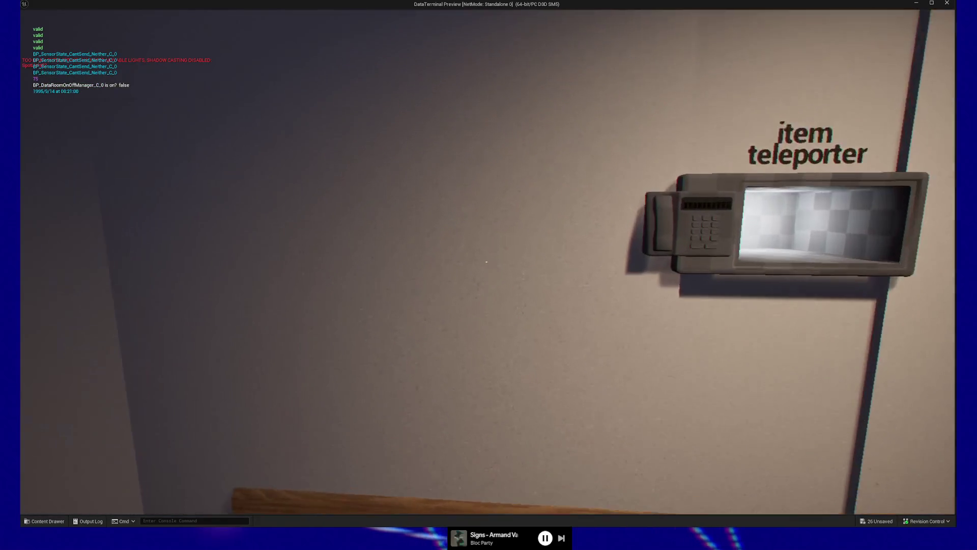
key("s")
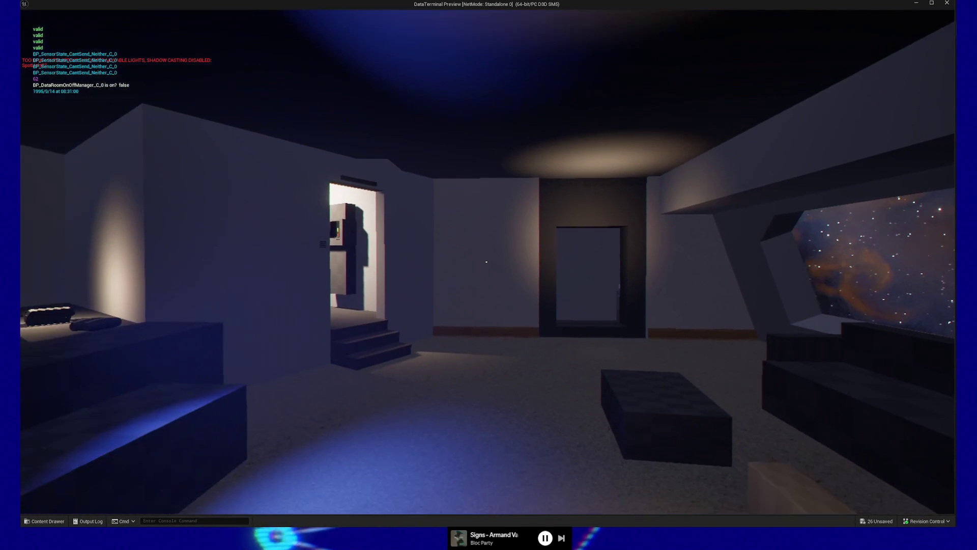
- Walk through the inner doorway deep into the lounge with the starry windows
key("w")
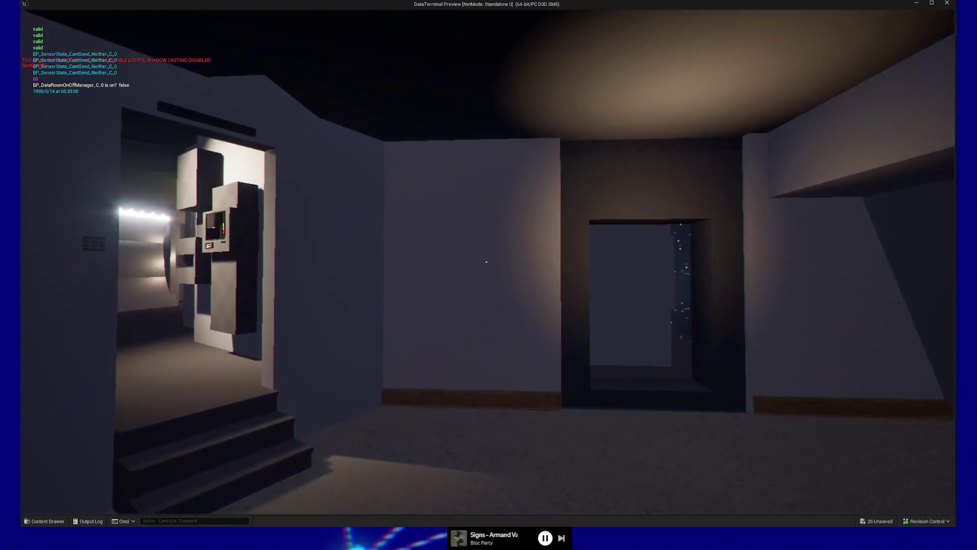
key("w")
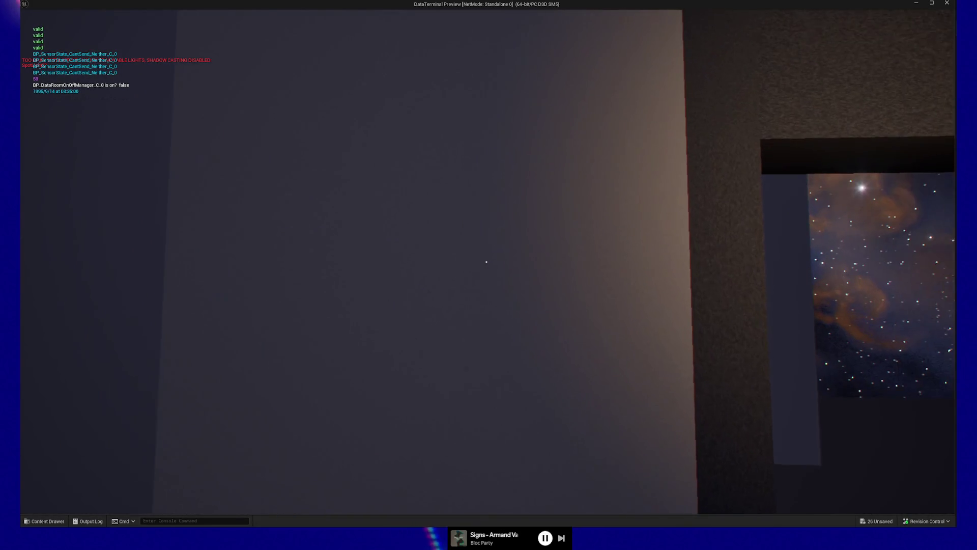
key("s")
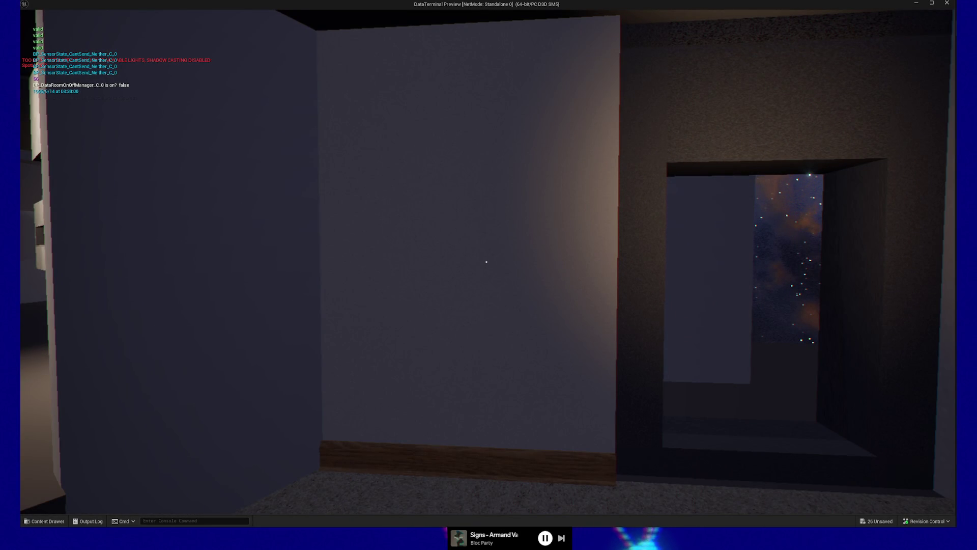
key("w")
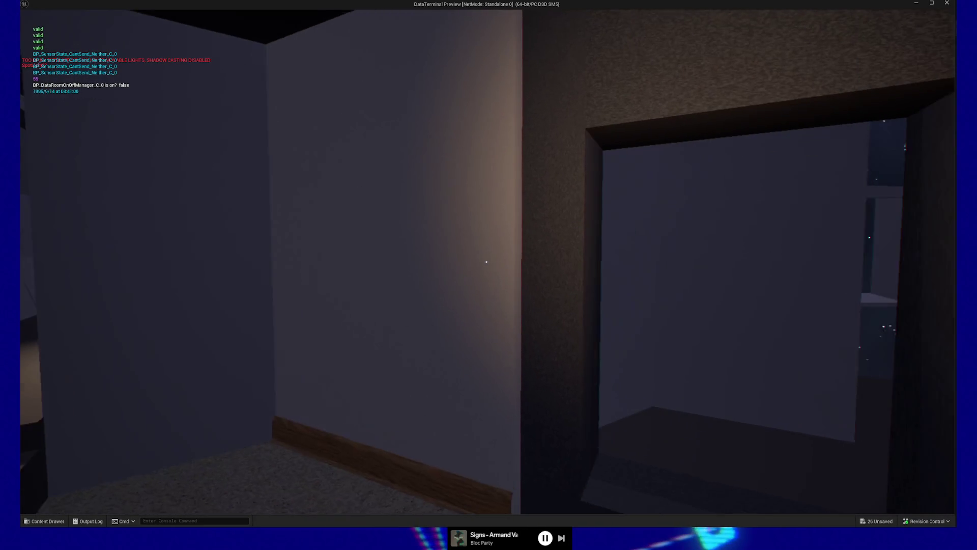
key("w")
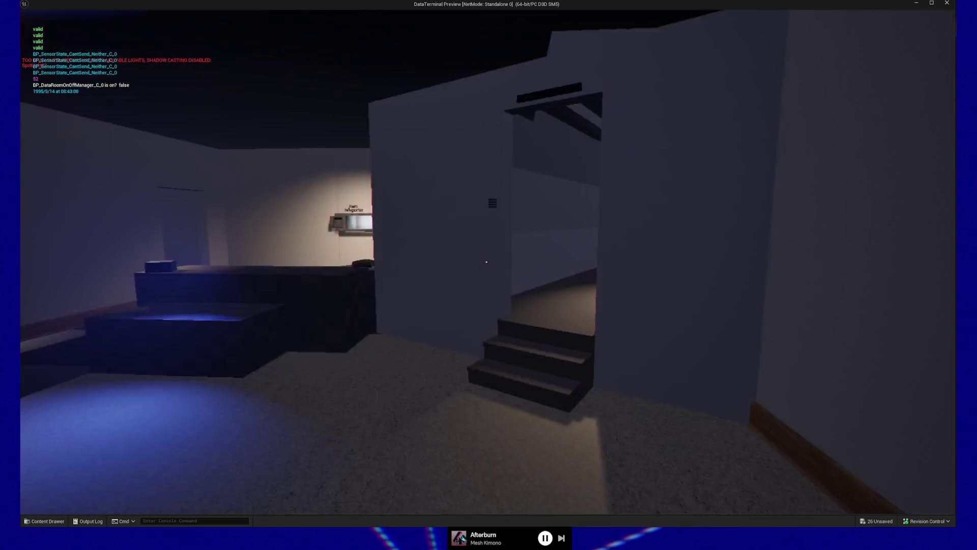
key("w")
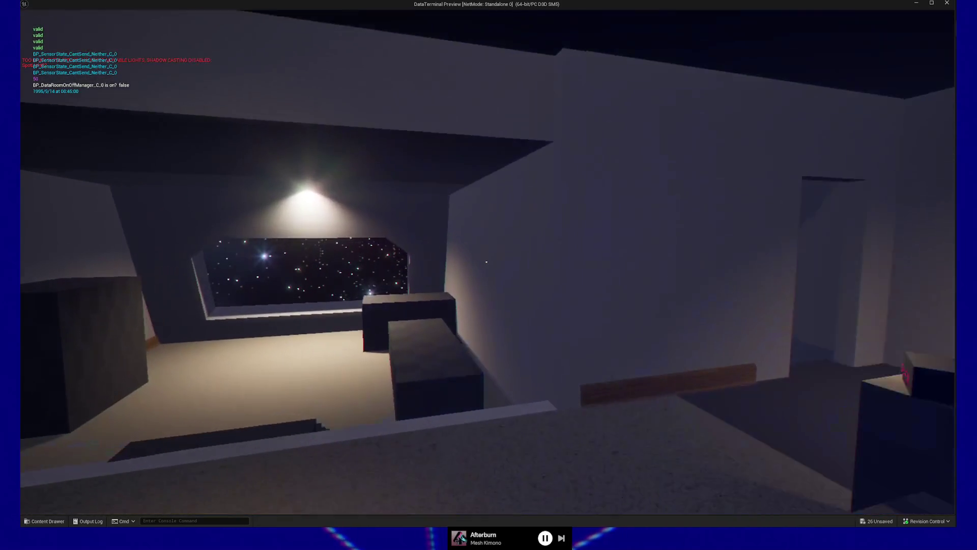
key("w")
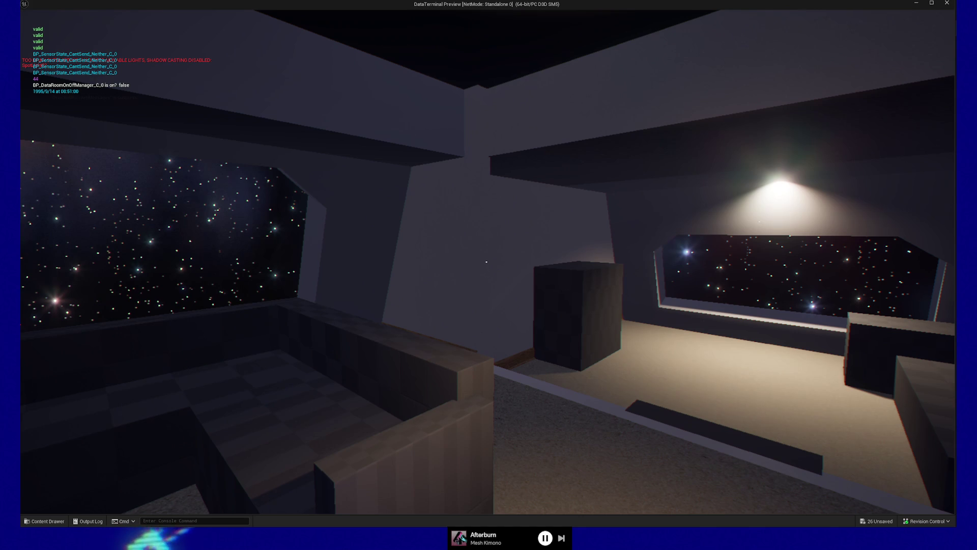
key("w")
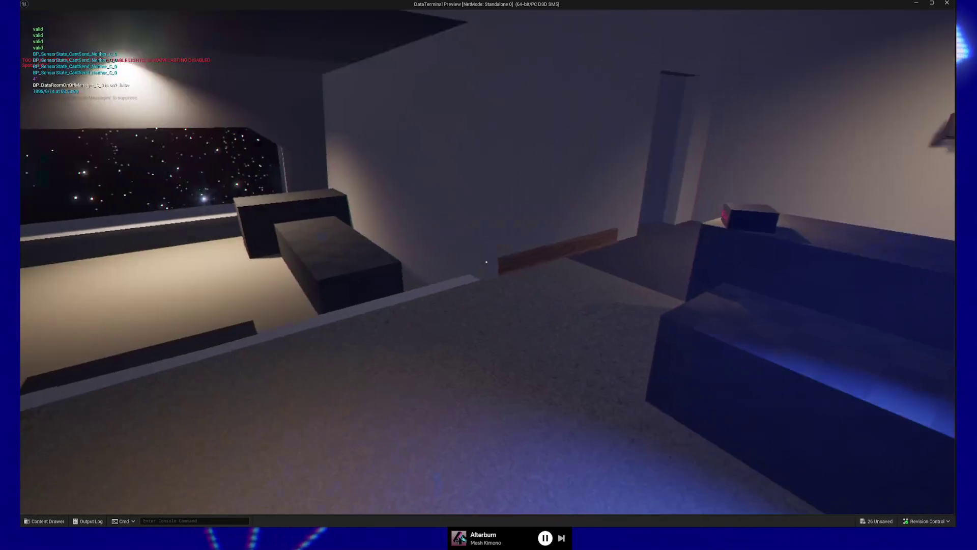
key("w")
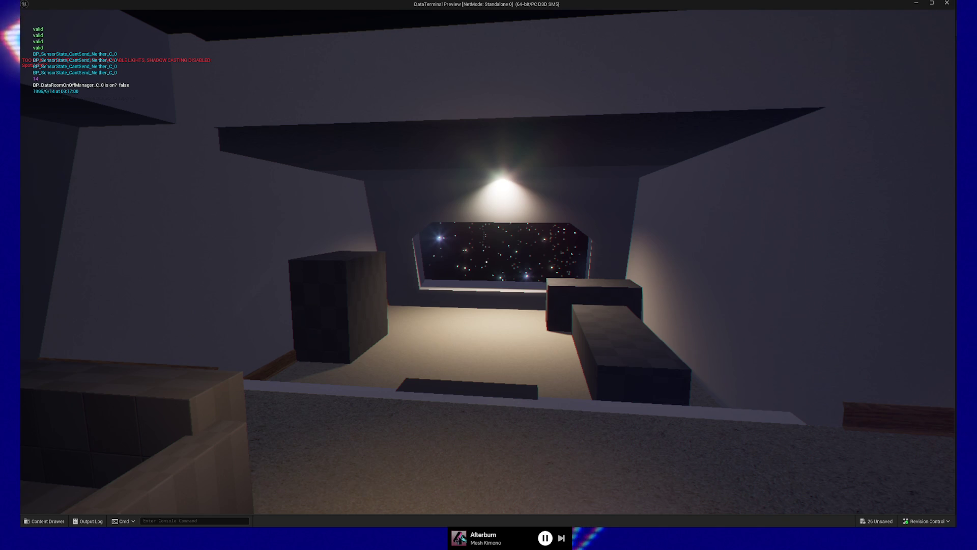
- Walk around the item teleporter room and peek through the dark doorway at the starry window
mouse_move(487, 262)
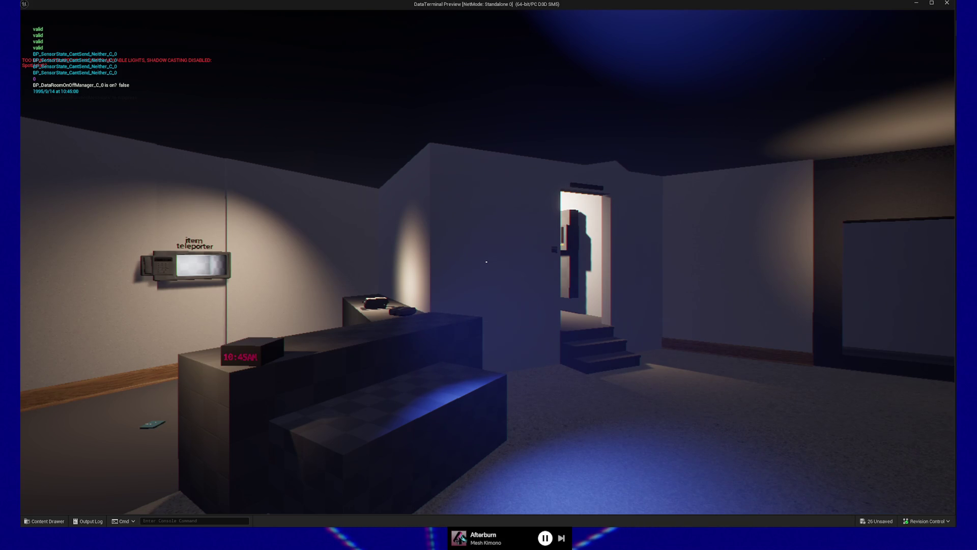
key("s")
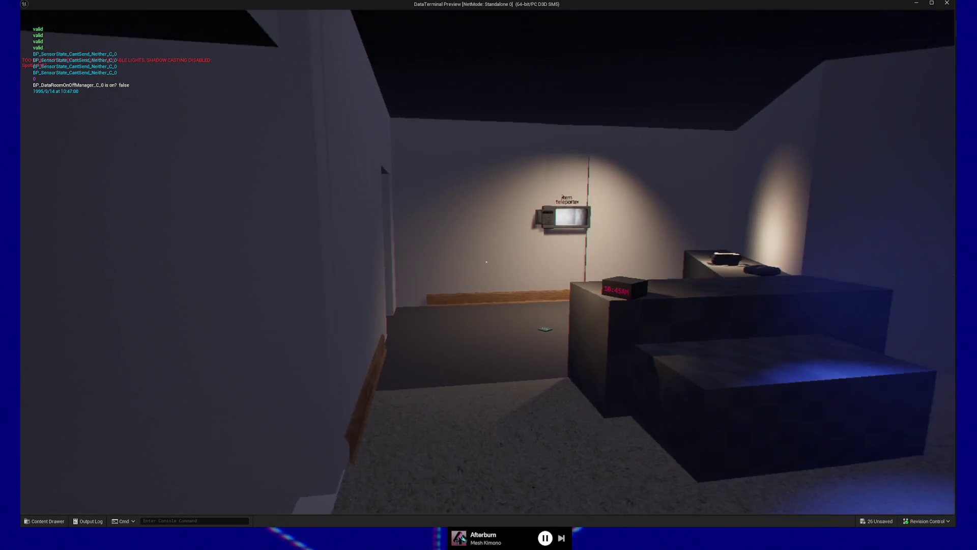
key("w")
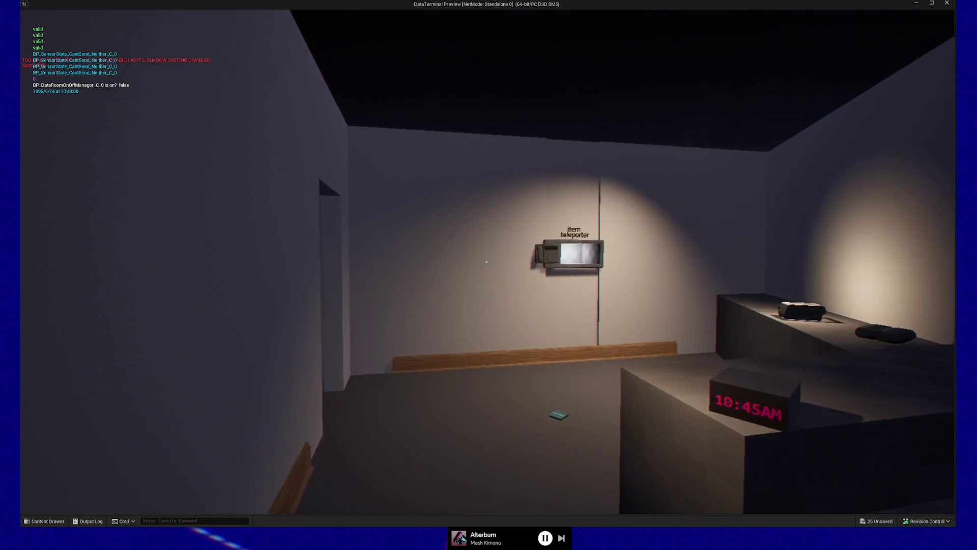
key("s")
key("w")
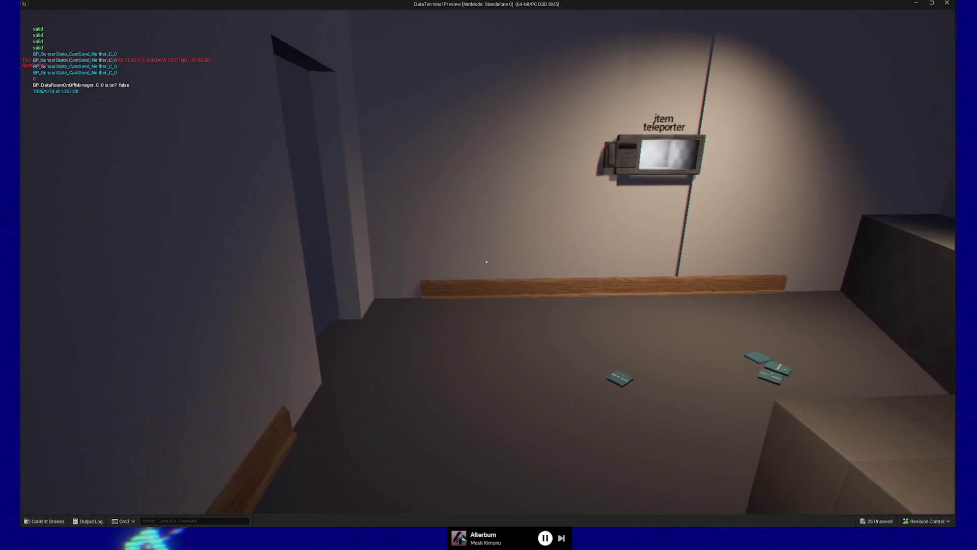
key("s")
key("w")
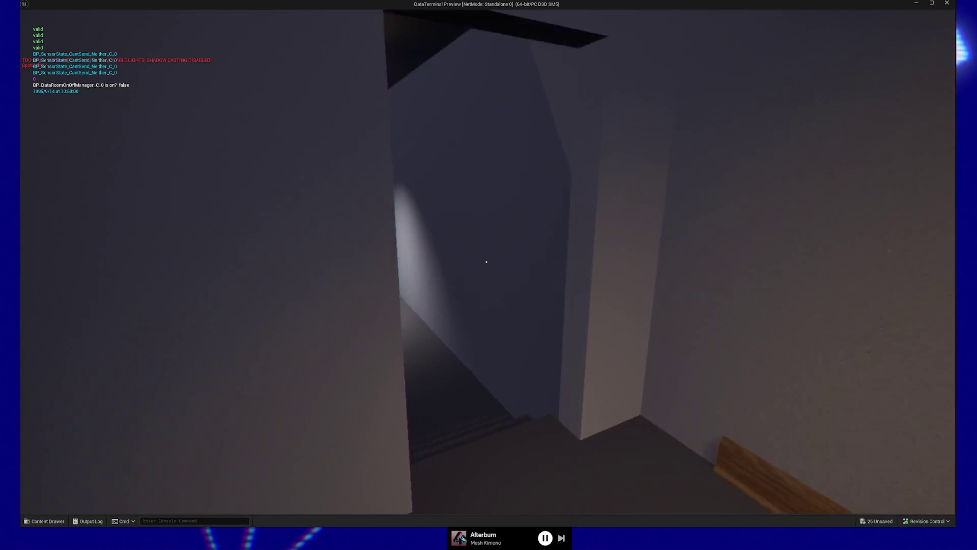
key("w")
key("s")
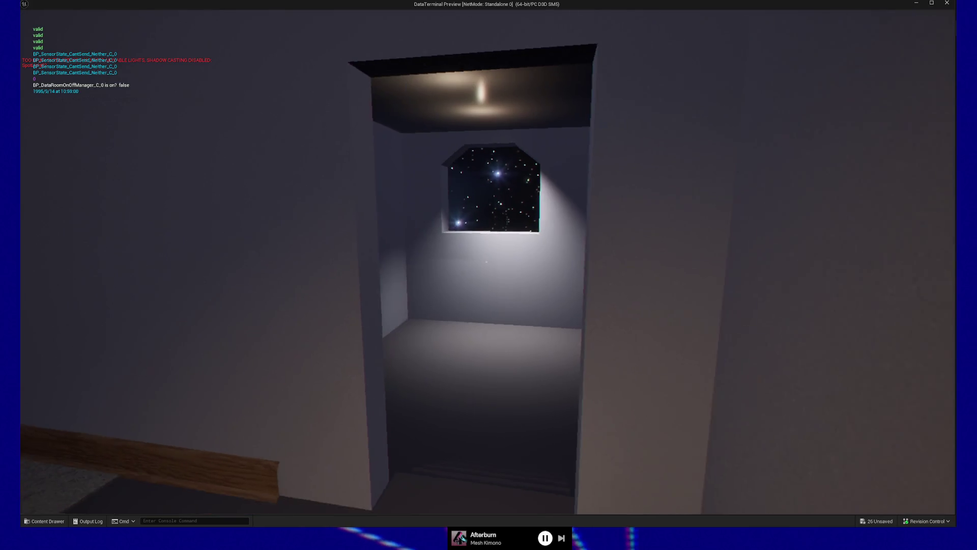
- Walk through the doorway into the lounge and along the ledge toward the wall corner
key("w")
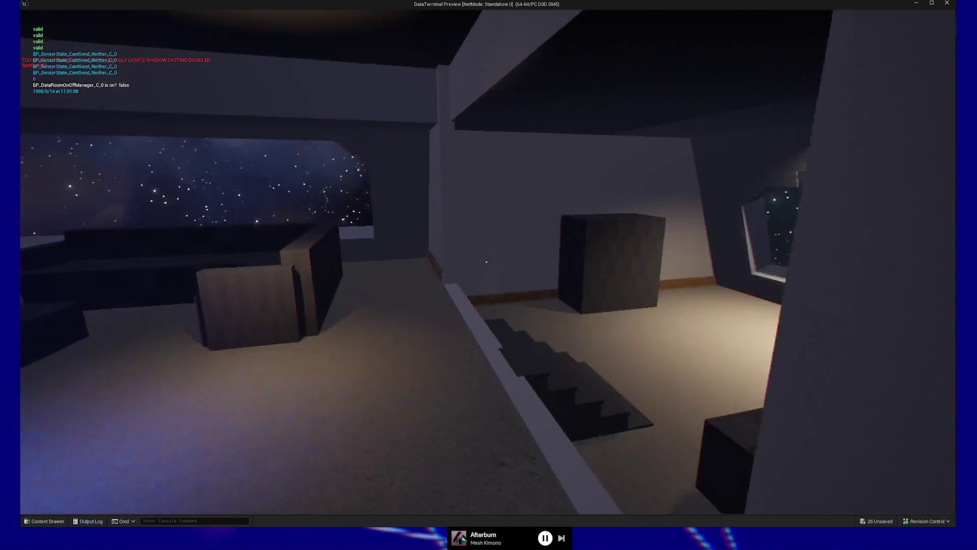
key("w")
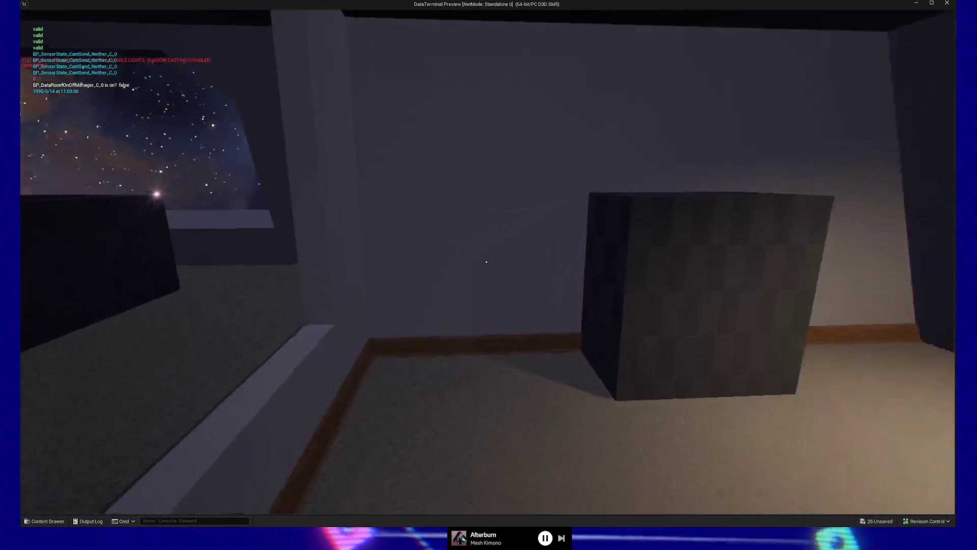
key("w")
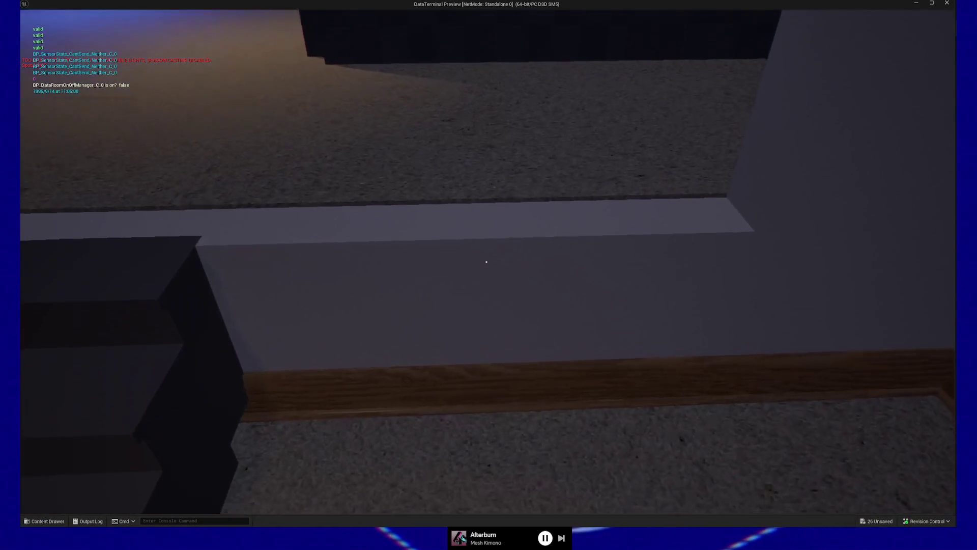
key("w")
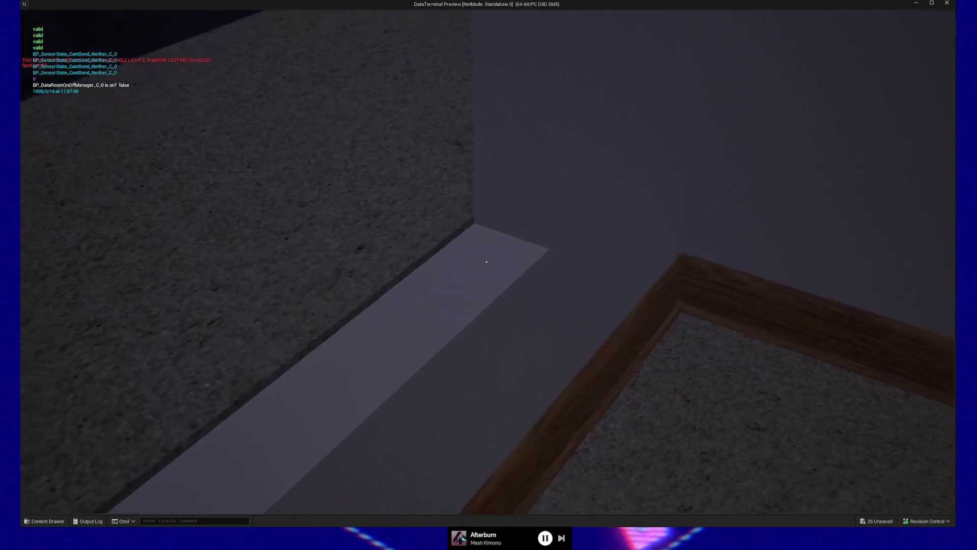
key("w")
key("w")
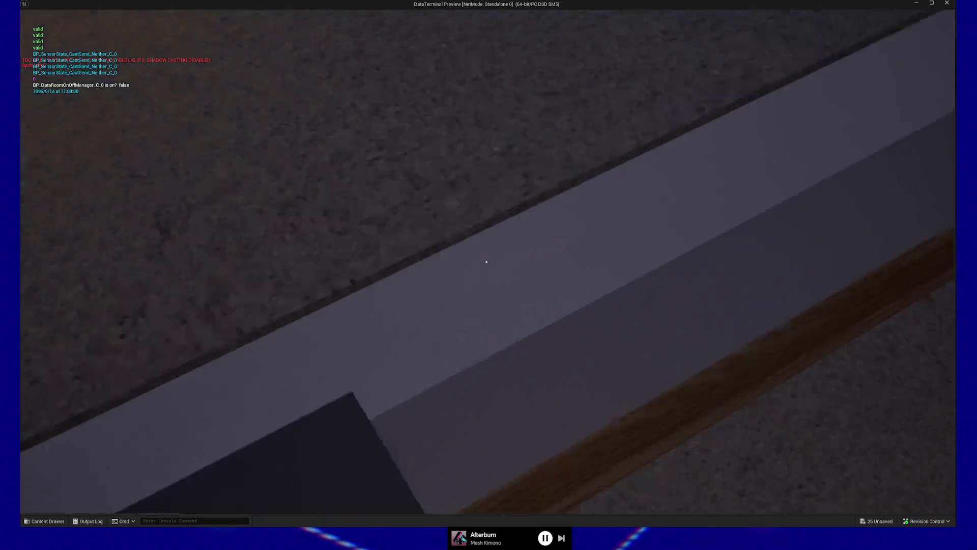
key("w")
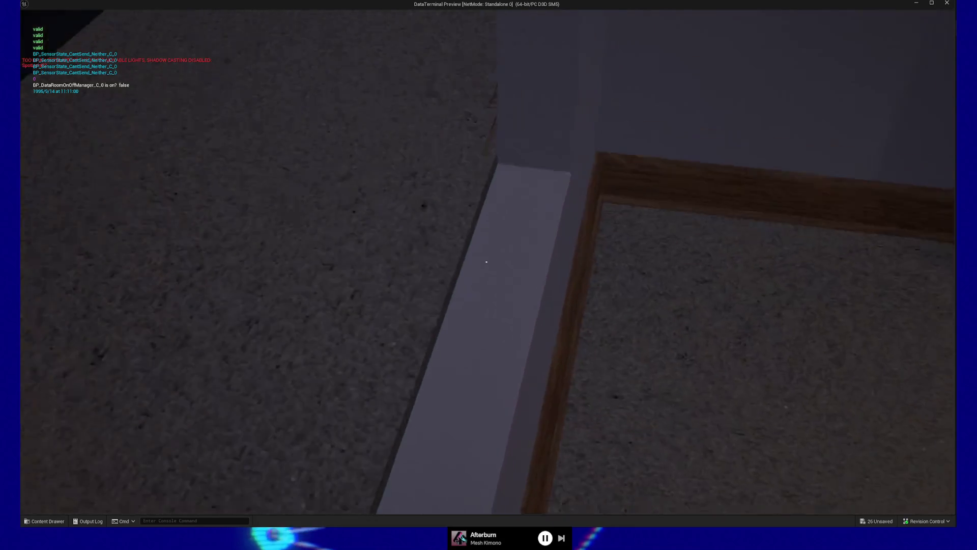
key("w")
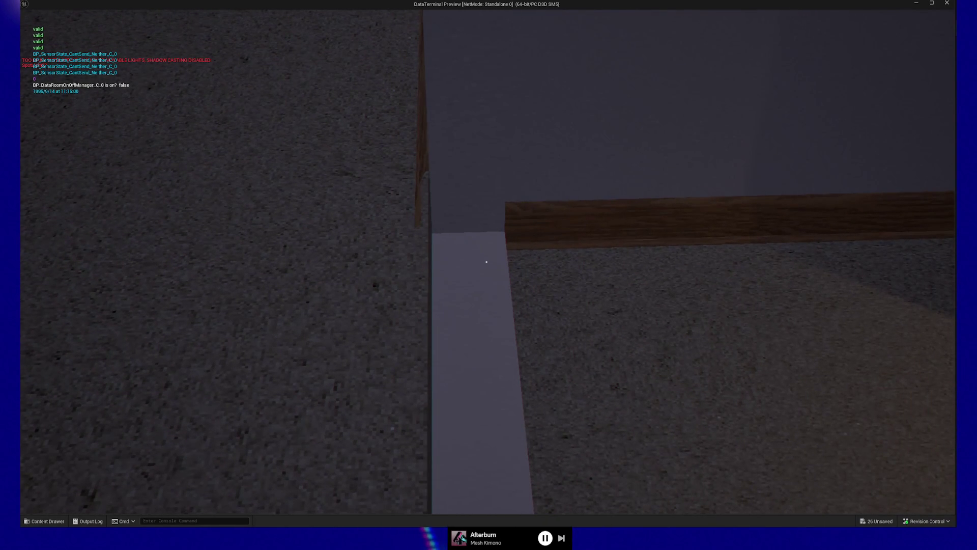
- Walk to the wall cabinet, then approach the starry window
key("w")
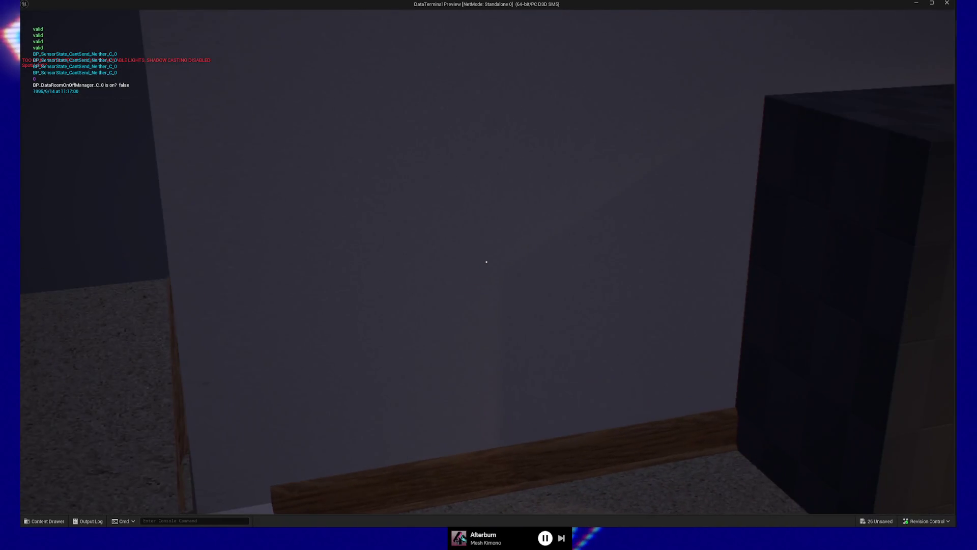
key("s")
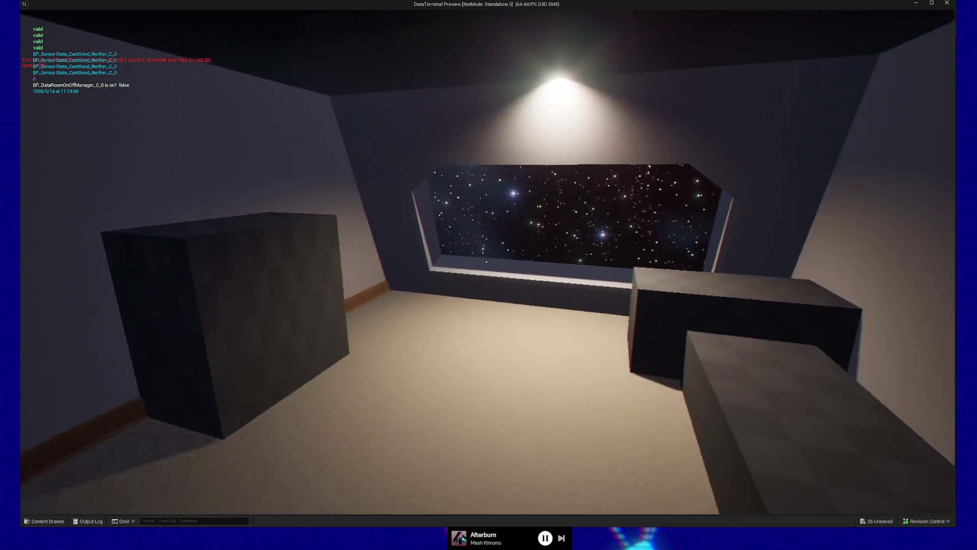
key("w")
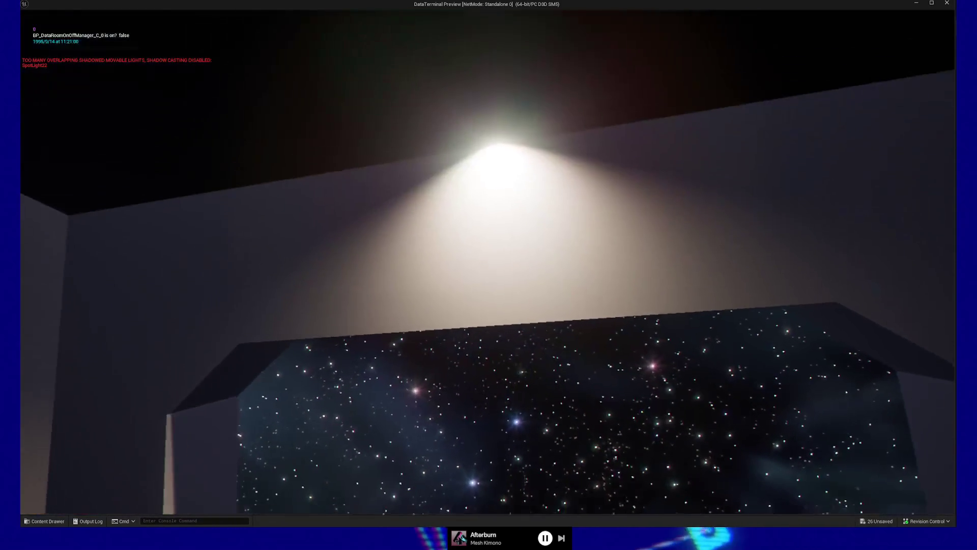
key("w")
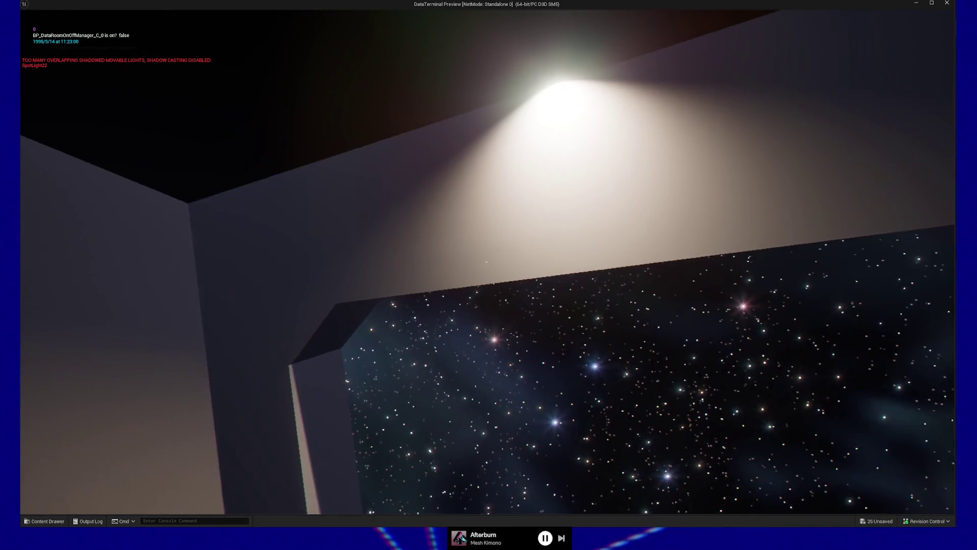
- Walk up to the counter and around the lounge toward the doorway beside the window and couch
mouse_move(486, 262)
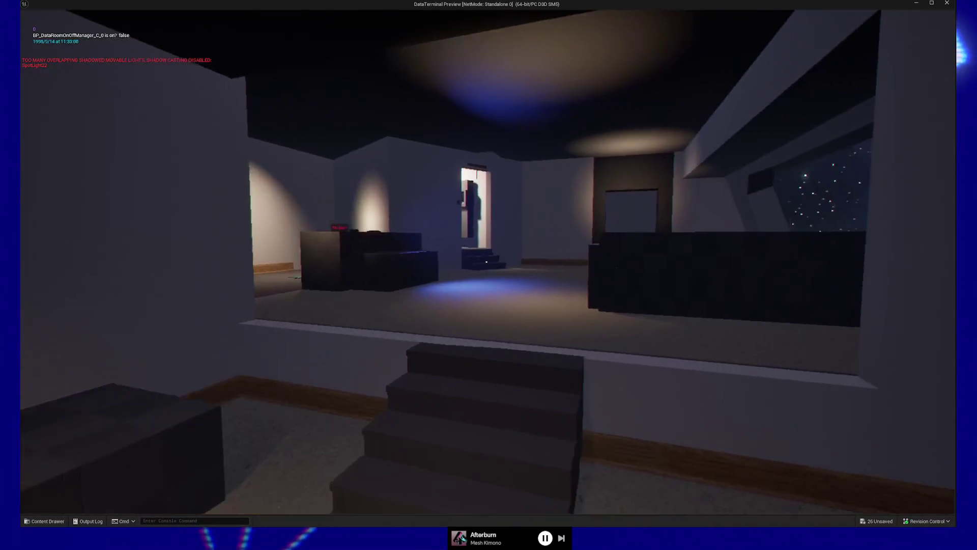
key("w")
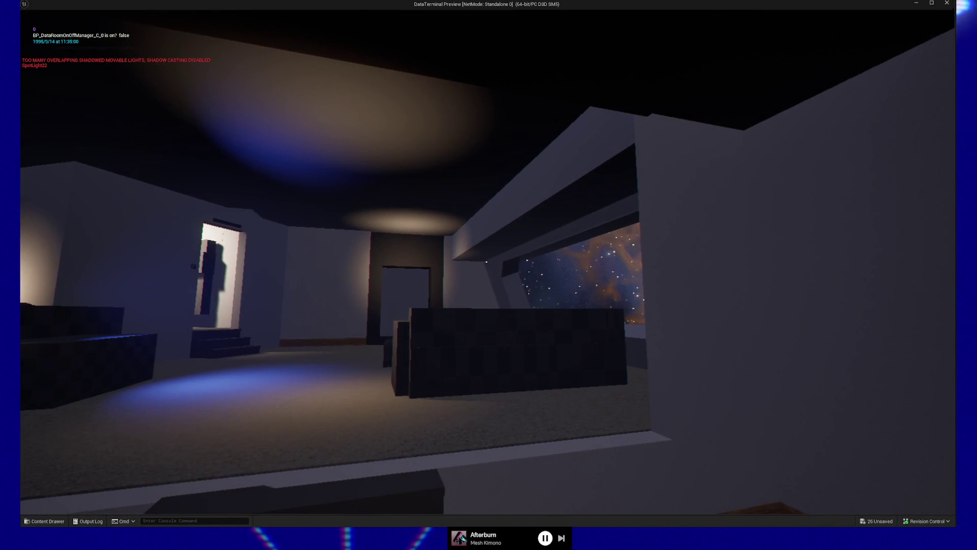
key("w")
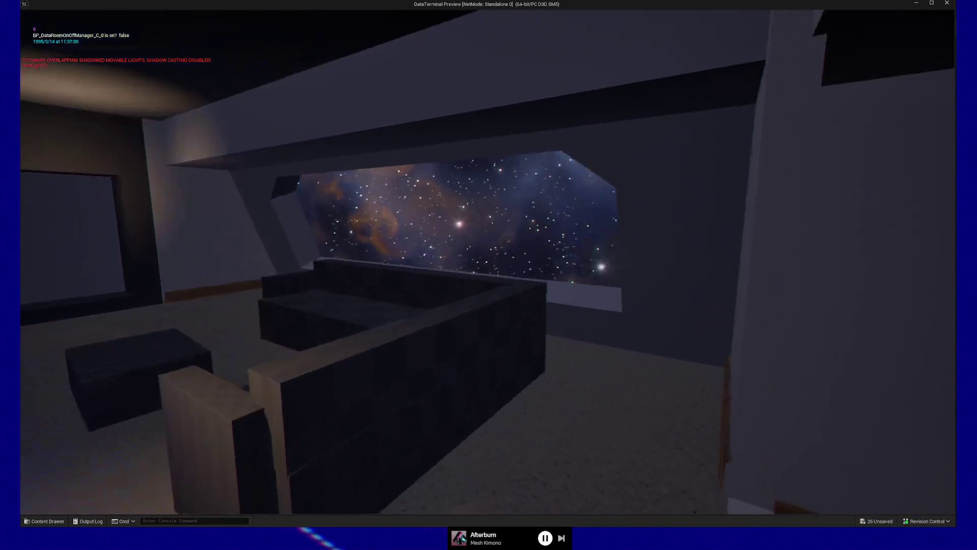
key("w")
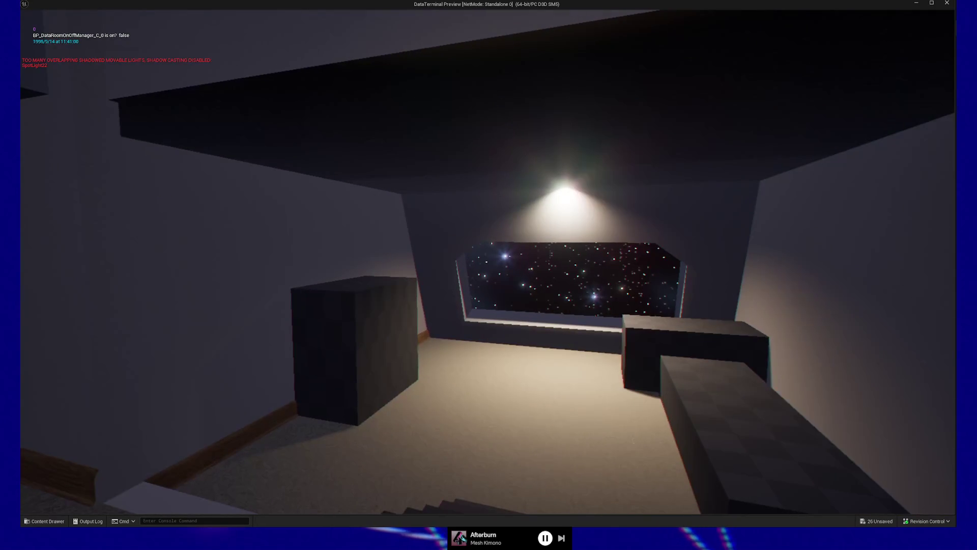
key("w")
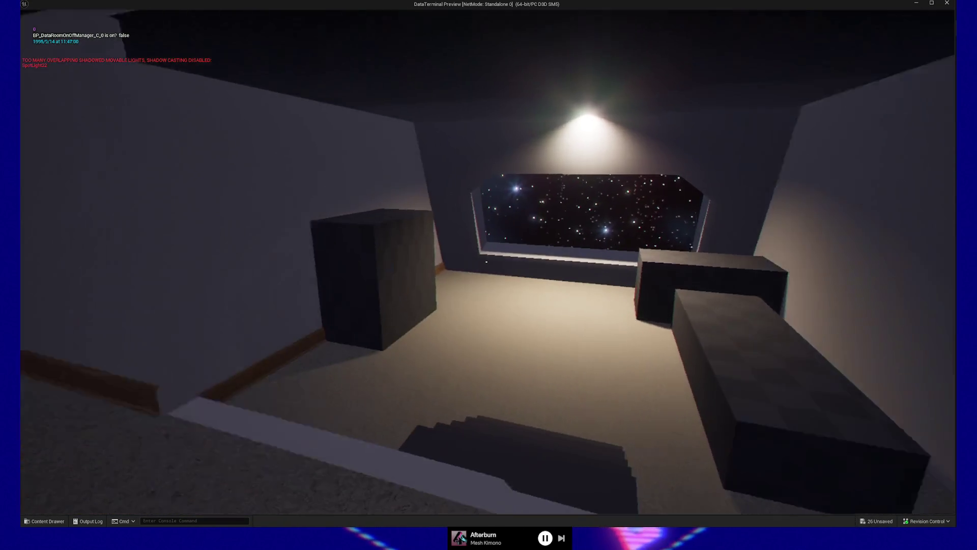
key("w")
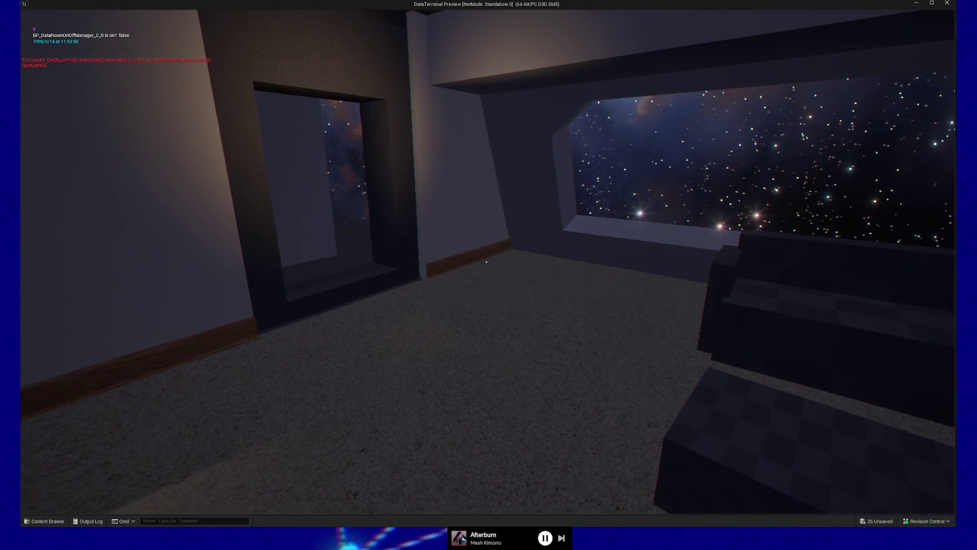
key("s")
key("w")
key("w")
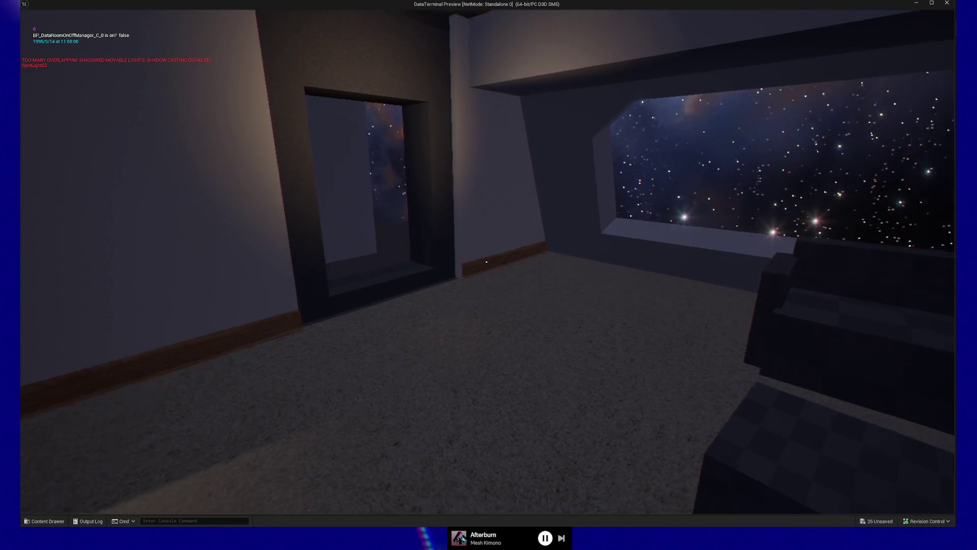
key("s")
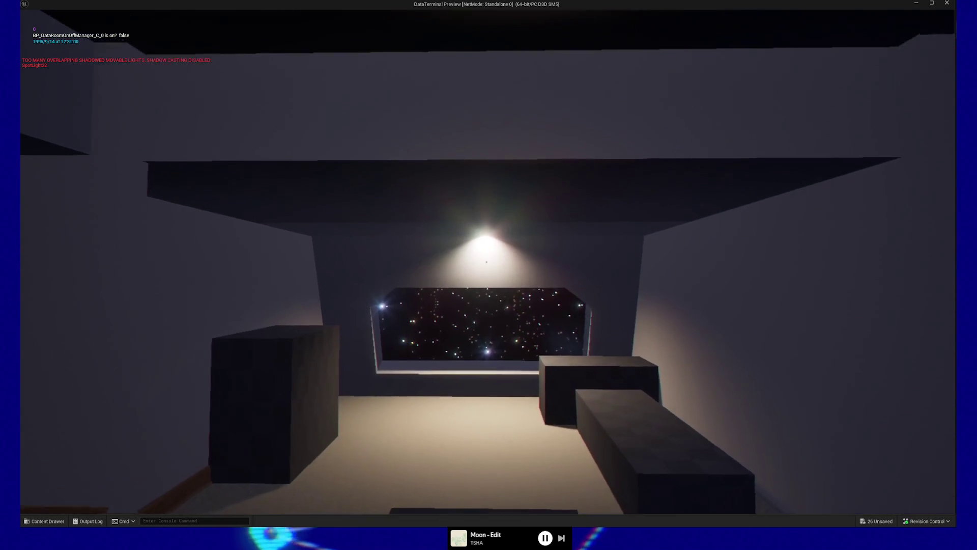
- Walk back across the lounge past the couch up to the starfield window and sofas
key("w")
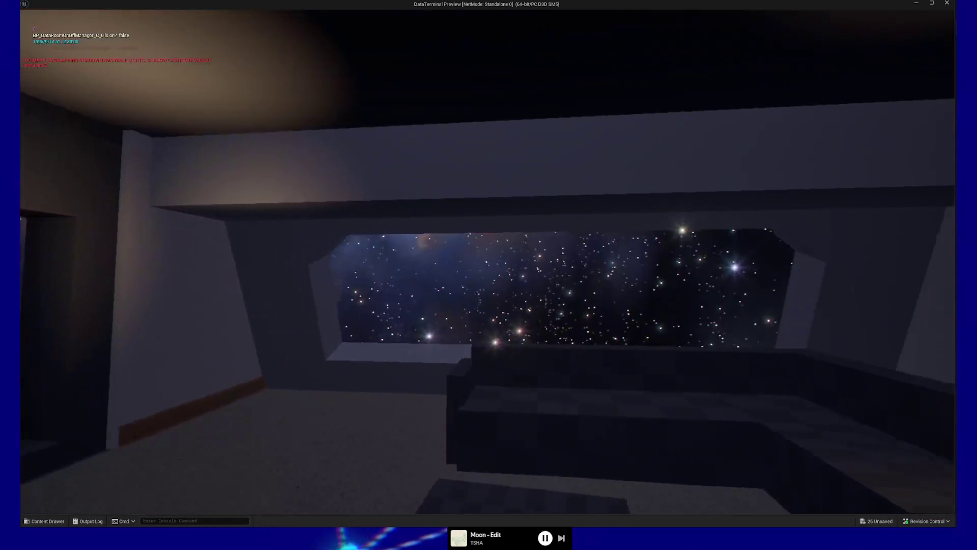
key("s")
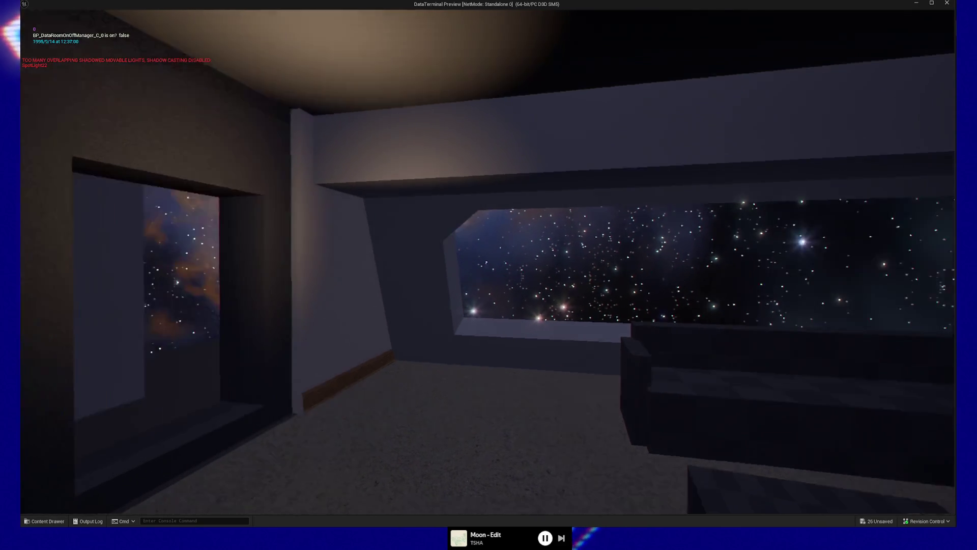
key("w")
key("w")
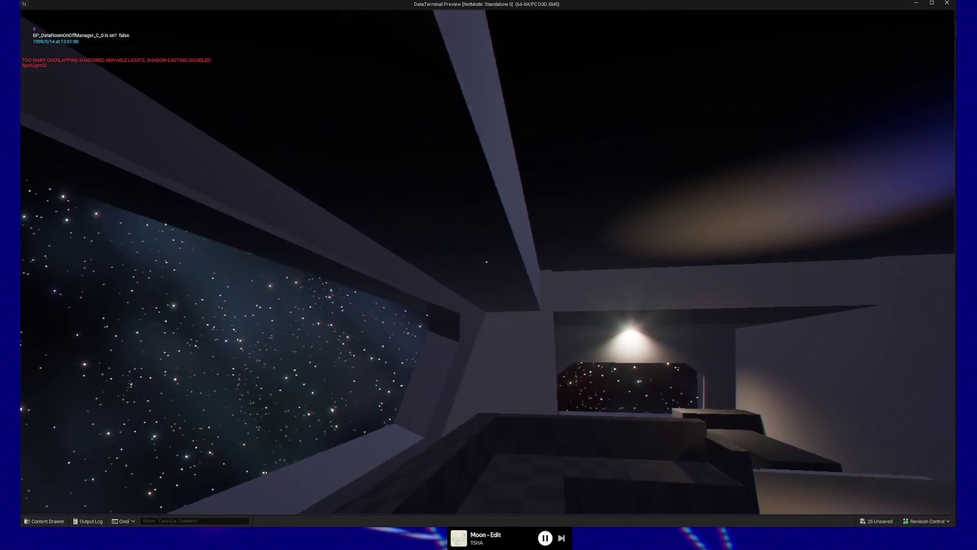
key("w")
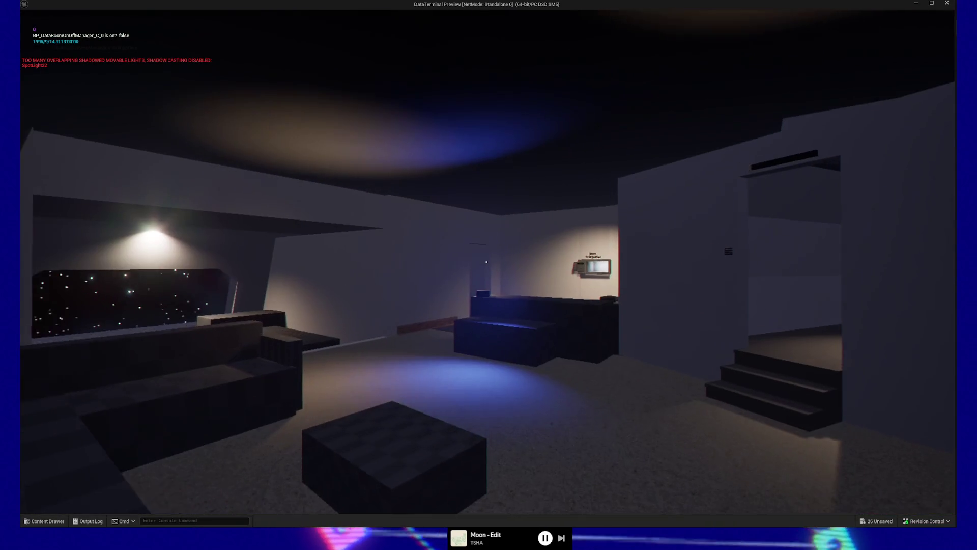
key("w")
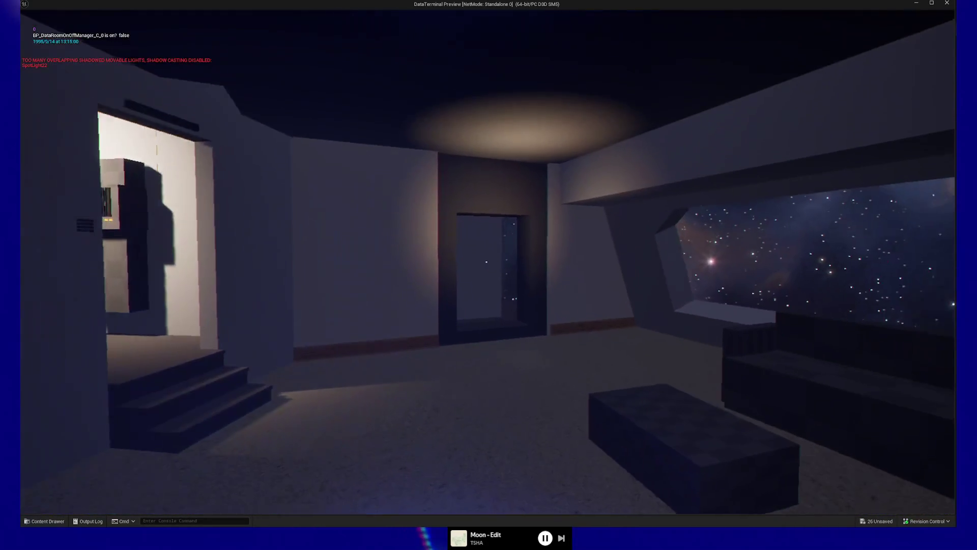
key("w")
key("w")
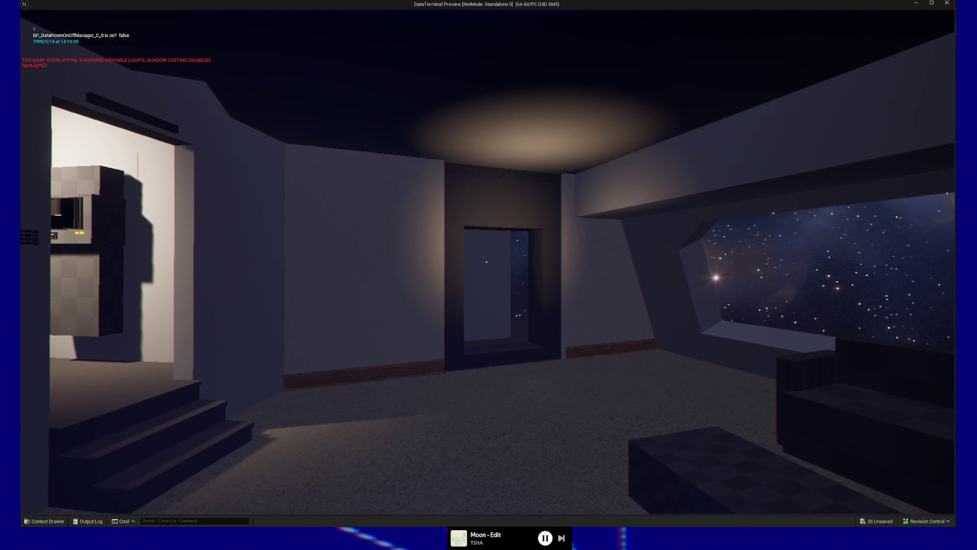
key("super+shift+s")
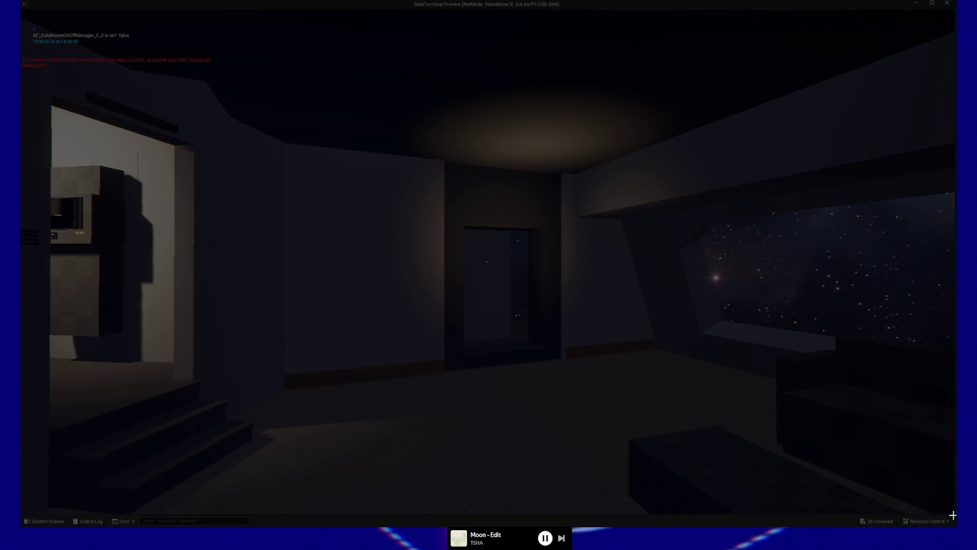
- Mark the game view of the lounge as the screen capture area
mouse_move(952, 514)
left_mouse_down()
mouse_move(622, 331)
mouse_move(96, 102)
mouse_move(21, 11)
left_mouse_up()
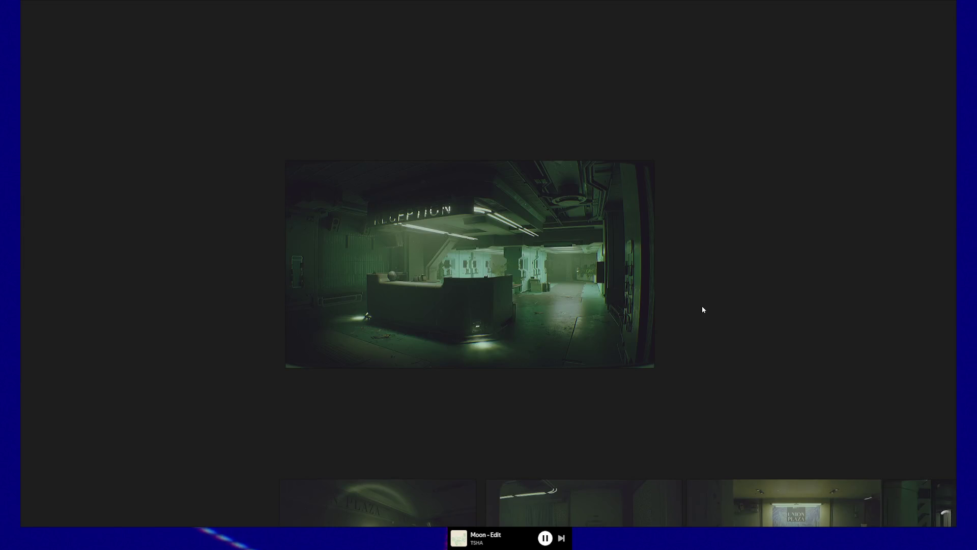
- Paste the lounge screenshot beside the stacked room images on the PureRef board and tidy the layout
scroll(700, 307, "down", 5)
scroll(701, 310, "down", 3)
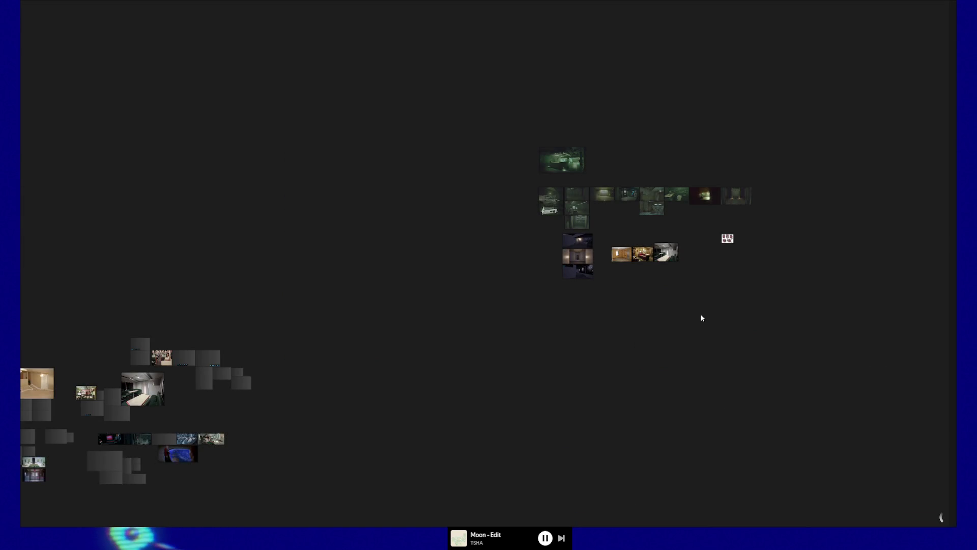
scroll(574, 331, "up", 5)
scroll(384, 235, "up", 5)
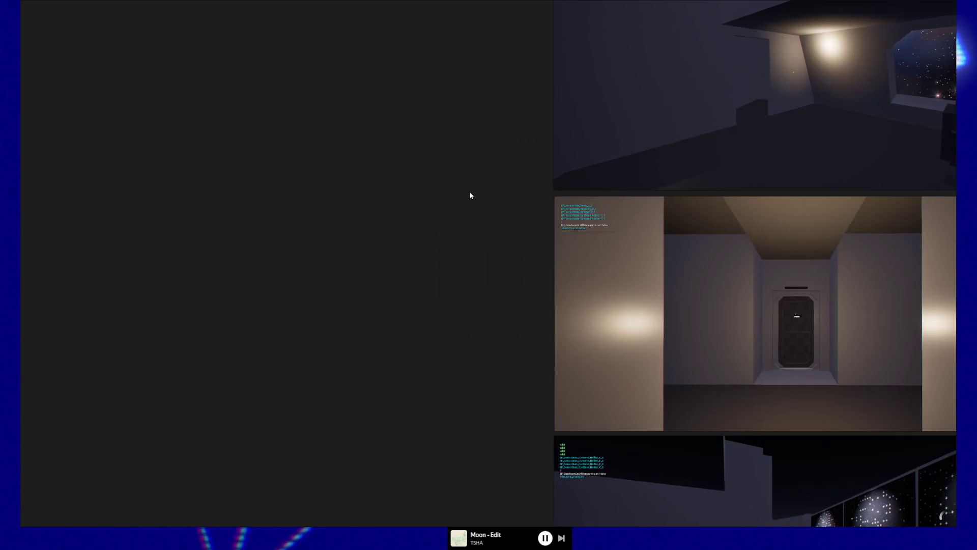
left_click_drag(468, 196, 349, 247)
key("ctrl+v")
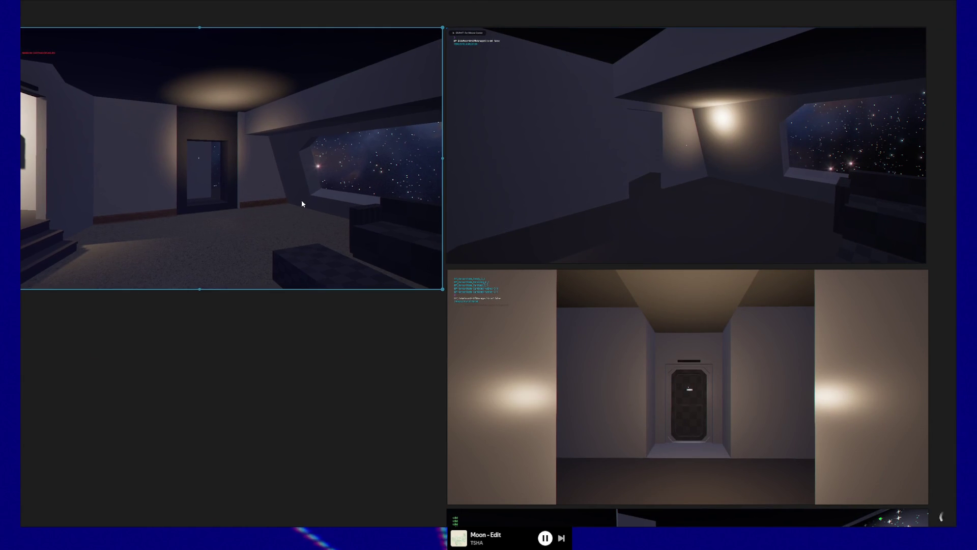
key("ctrl+p")
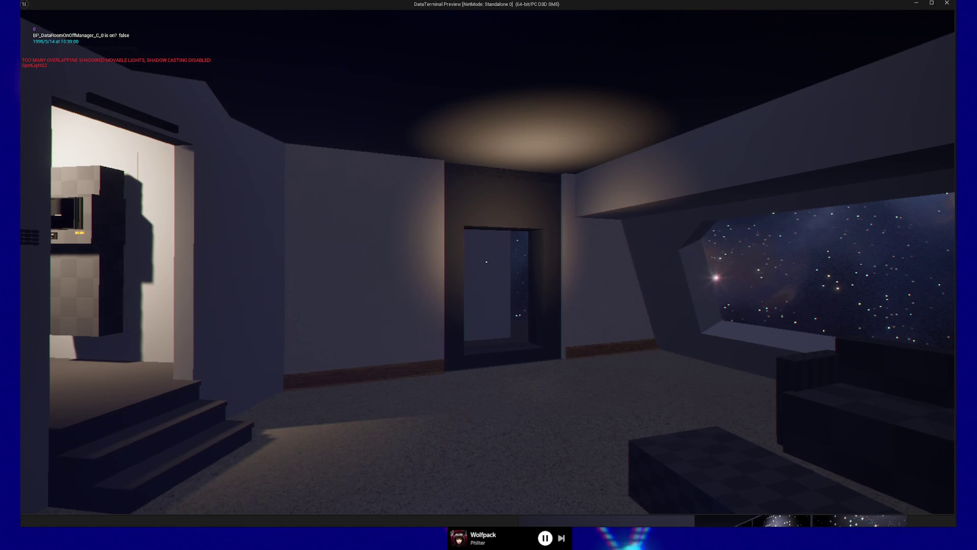
- Pause the preview, return to the FirstPerson level, and select the door wall beside the stairs
key("Escape")
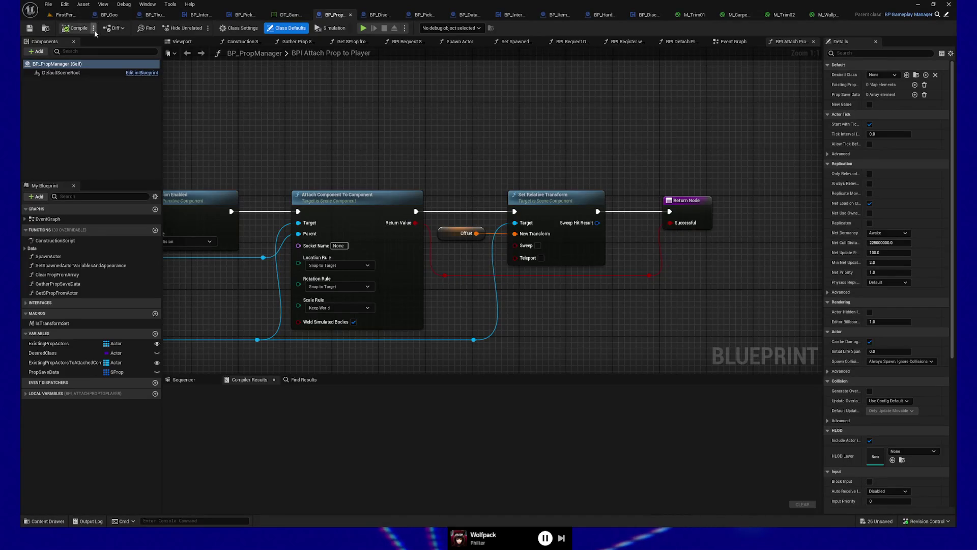
left_click(69, 16)
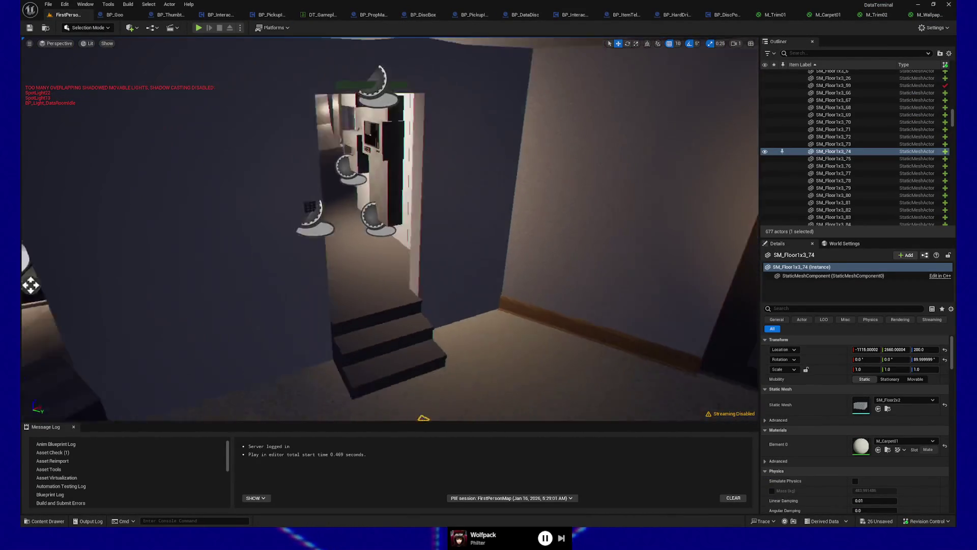
left_click(442, 260)
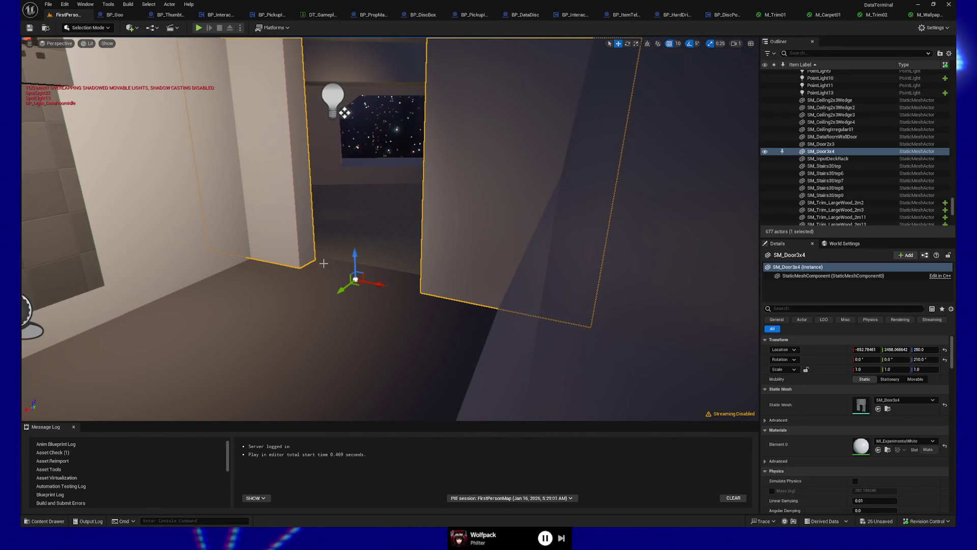
- Duplicate SM_Door3x4 as SM_Door3x5 and slide the copy sideways along one axis
key("ctrl+d")
left_click_drag(348, 292, 321, 300)
mouse_move(337, 266)
left_mouse_down()
mouse_move(435, 298)
mouse_move(339, 141)
mouse_move(474, 280)
left_mouse_up()
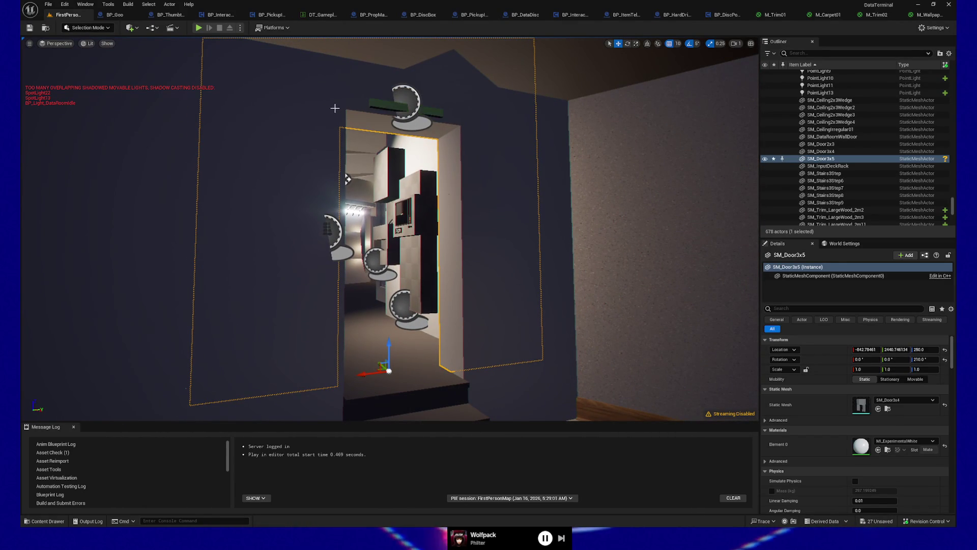
key("f")
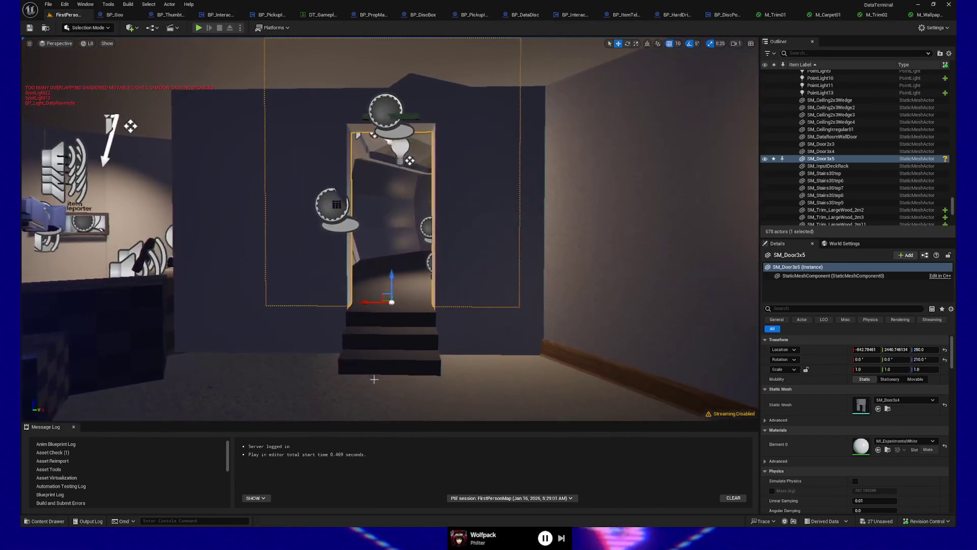
- Frame and inspect both SM_Door3x4 and SM_Door3x5, then select the ceiling piece above the doorway
left_click(305, 202)
left_click_drag(305, 202, 277, 179)
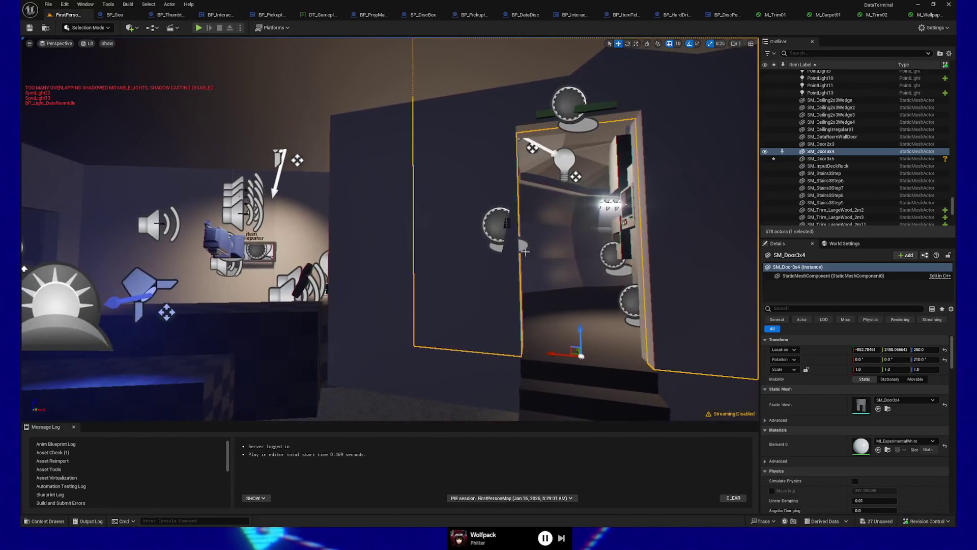
key("f")
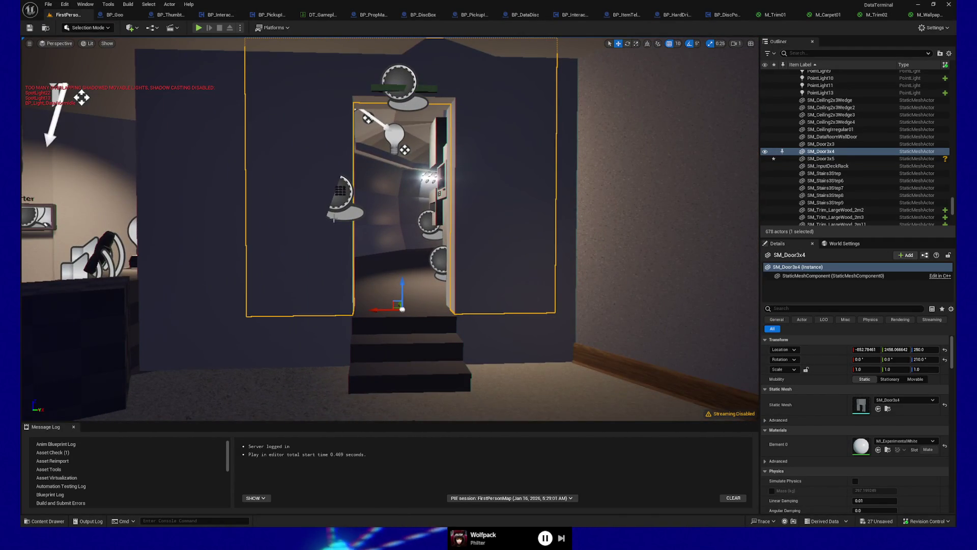
left_click_drag(506, 87, 502, 56)
key("f")
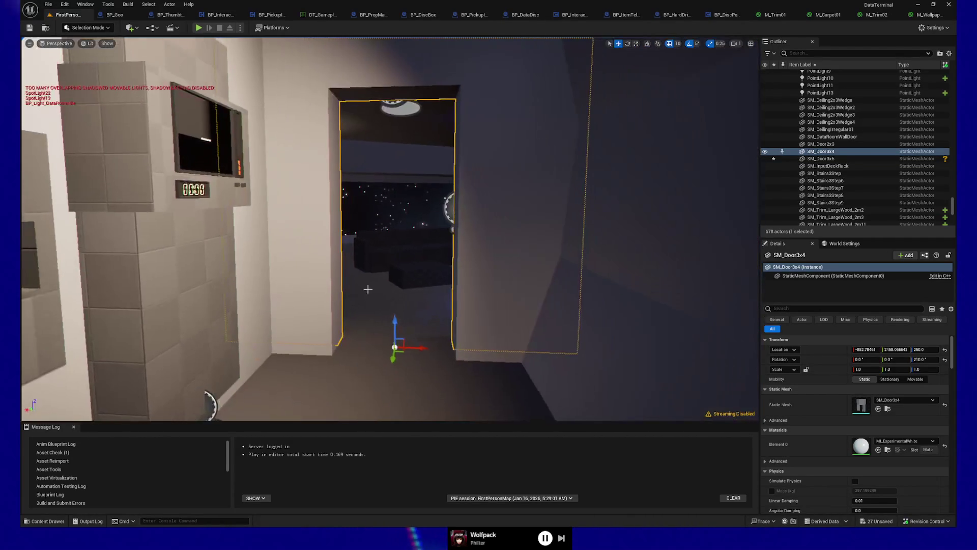
left_click(352, 159)
key("f")
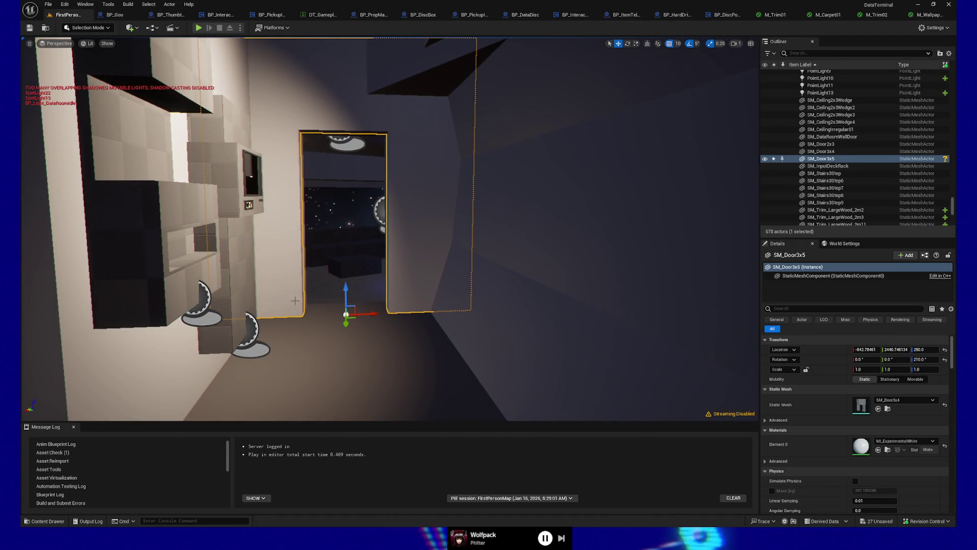
left_click_drag(387, 170, 349, 131)
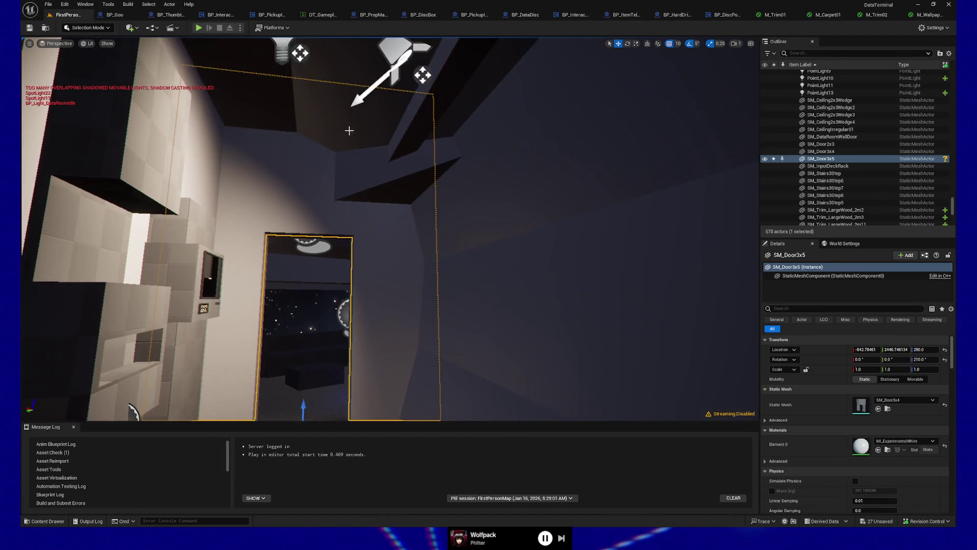
left_click(390, 185)
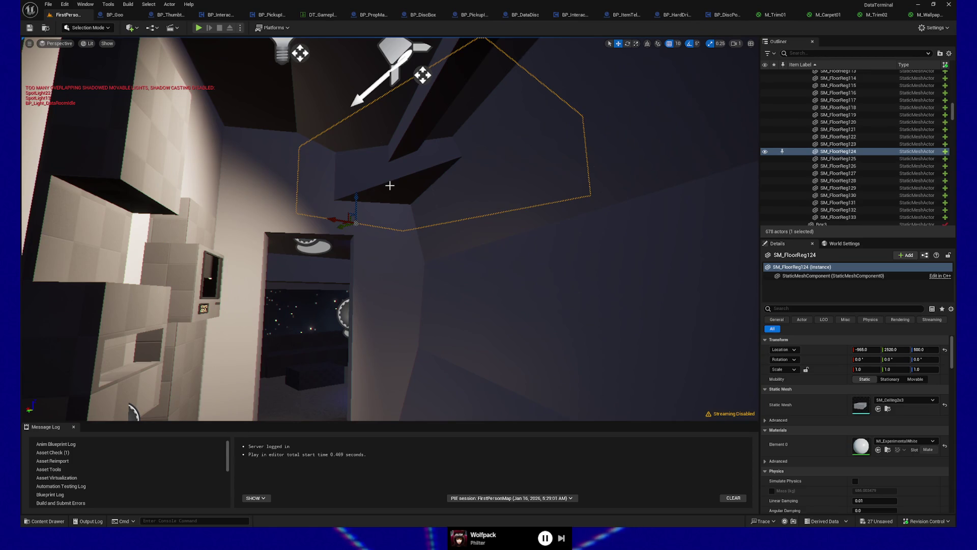
mouse_move(390, 185)
left_mouse_down()
mouse_move(384, 257)
mouse_move(218, 257)
mouse_move(275, 260)
mouse_move(325, 194)
left_mouse_up()
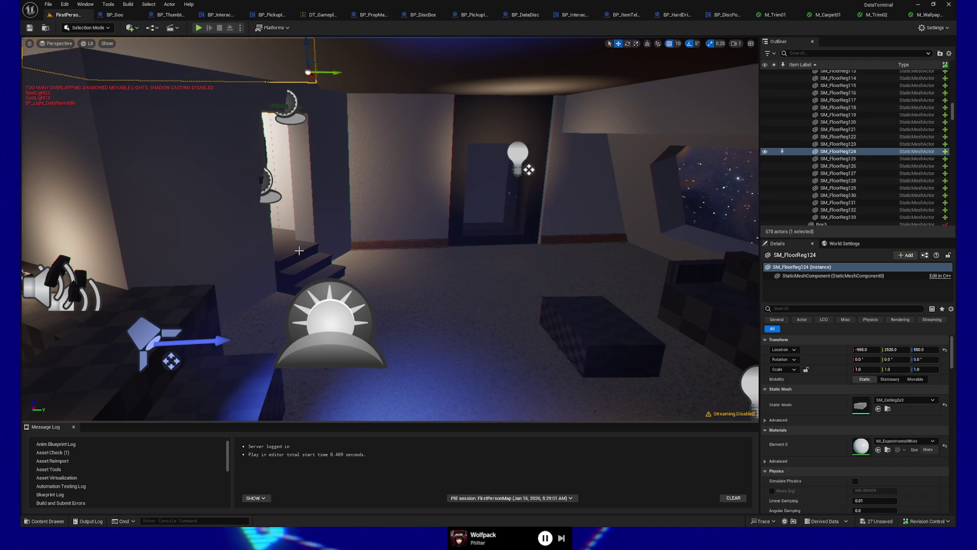
left_click_drag(438, 250, 408, 275)
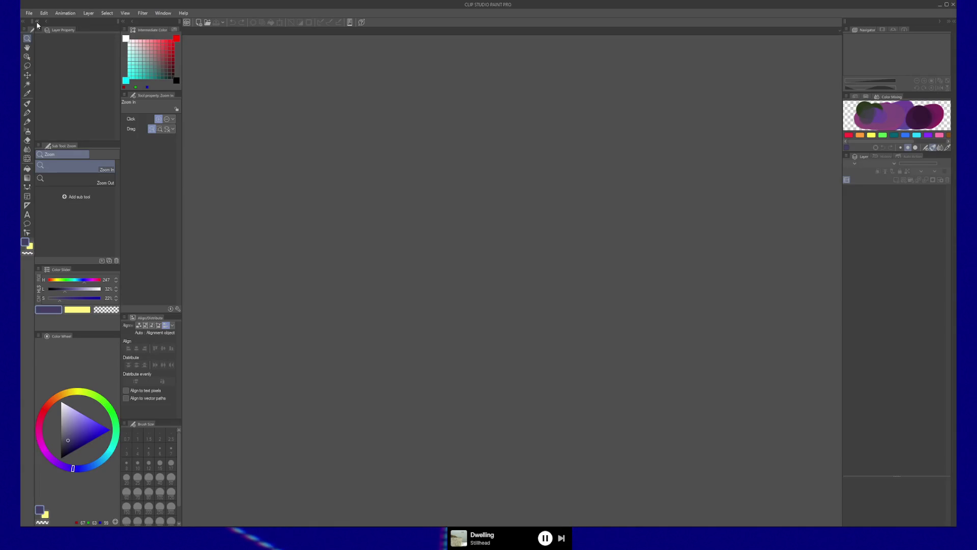
- Open the recent drawing 'beautiful corner 01' and zoom in twice on the door
left_click(30, 14)
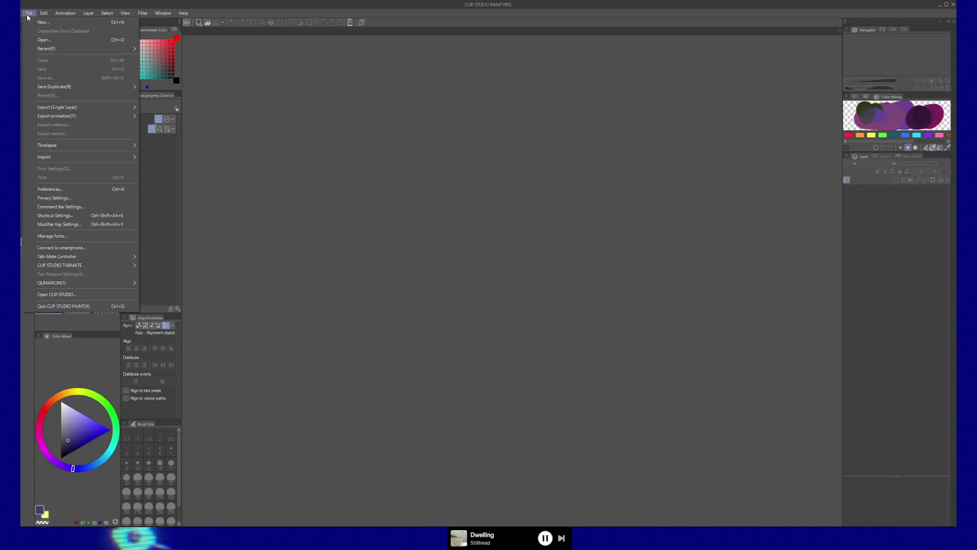
mouse_move(59, 48)
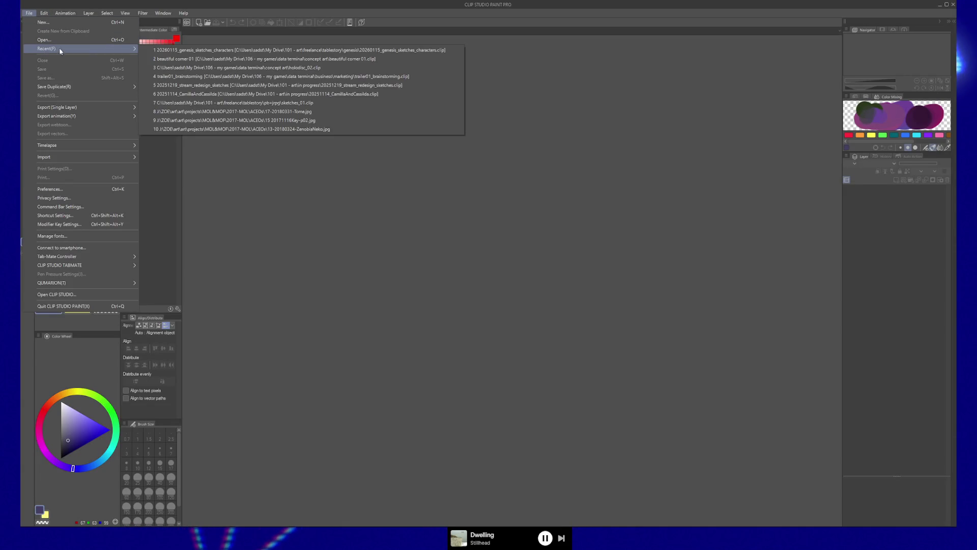
left_click(283, 60)
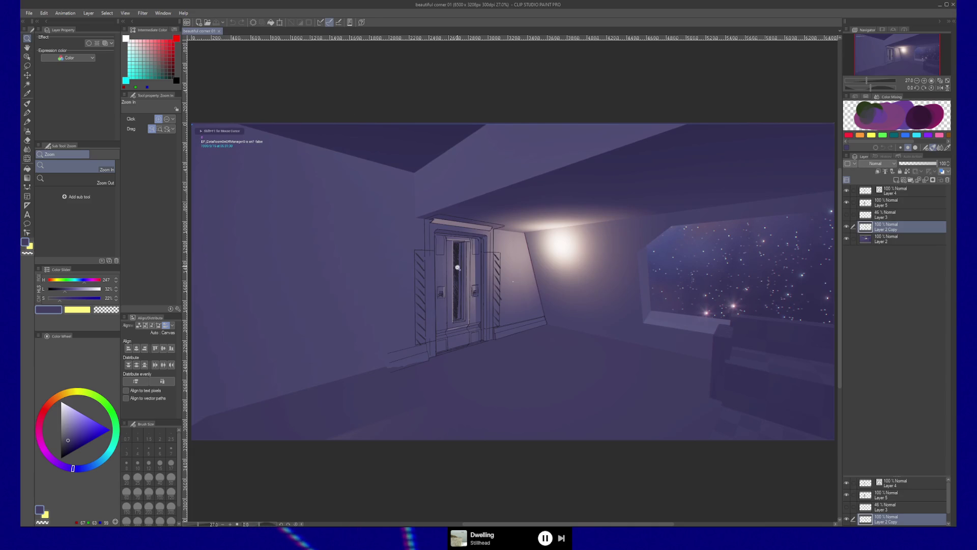
left_click(457, 267)
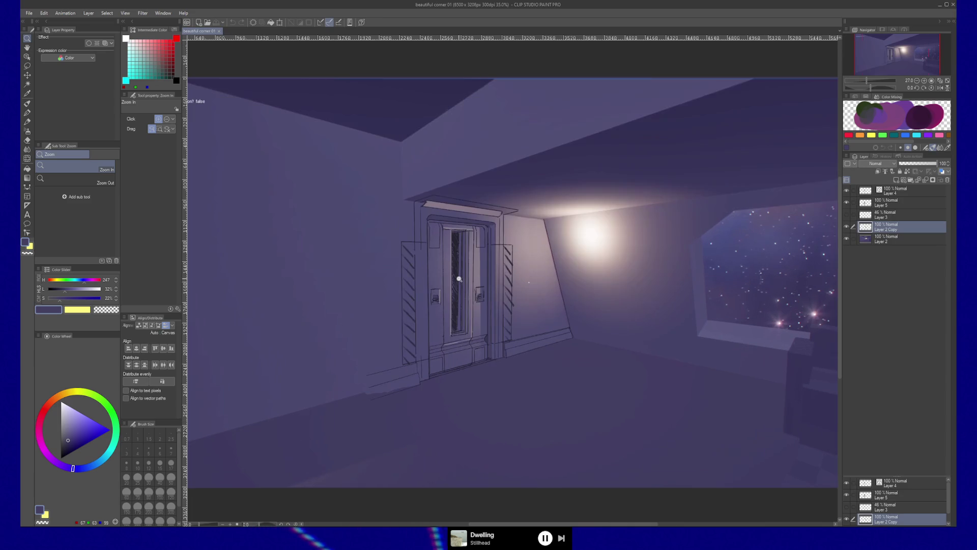
left_click(458, 288)
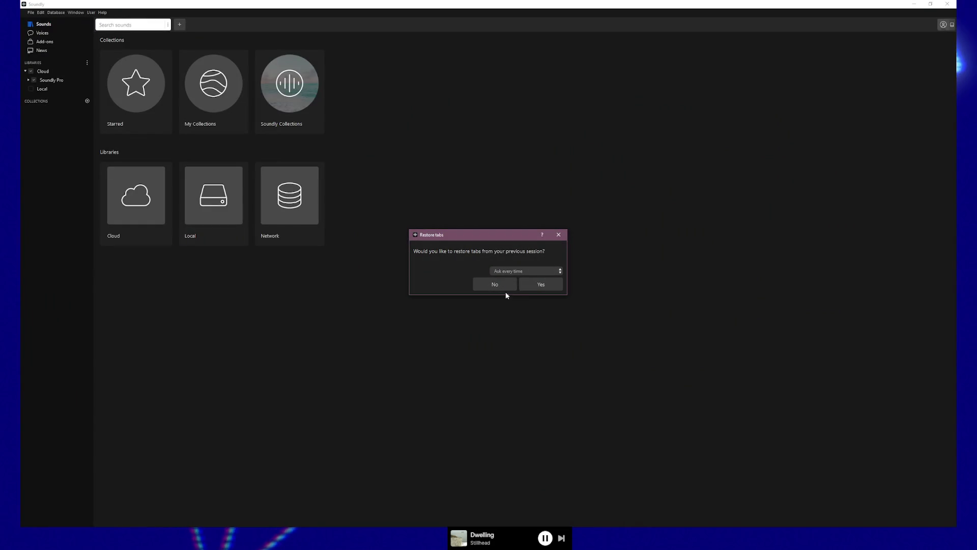
- Dismiss the restore-tabs prompt and search Soundly for 'air rele'
left_click(489, 285)
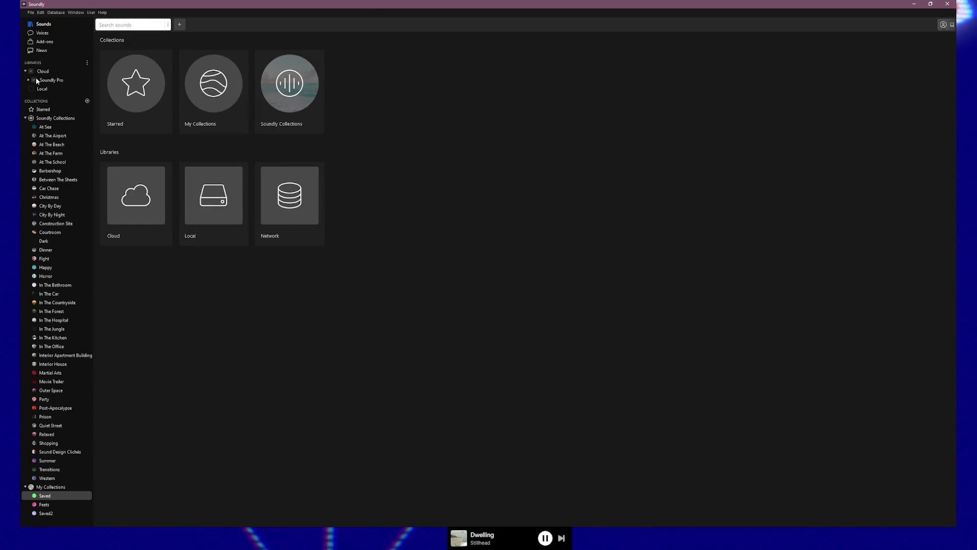
left_click(133, 25)
type("auair")
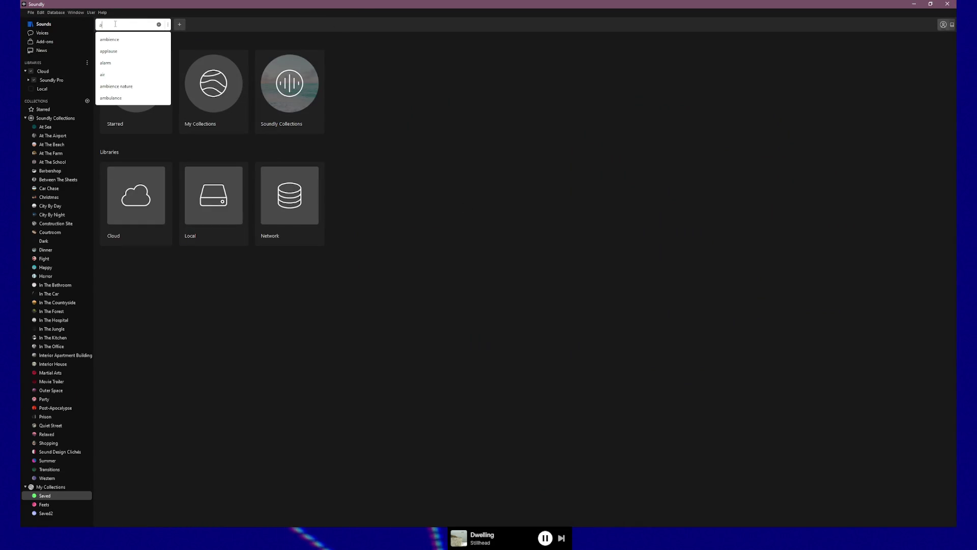
type(" re")
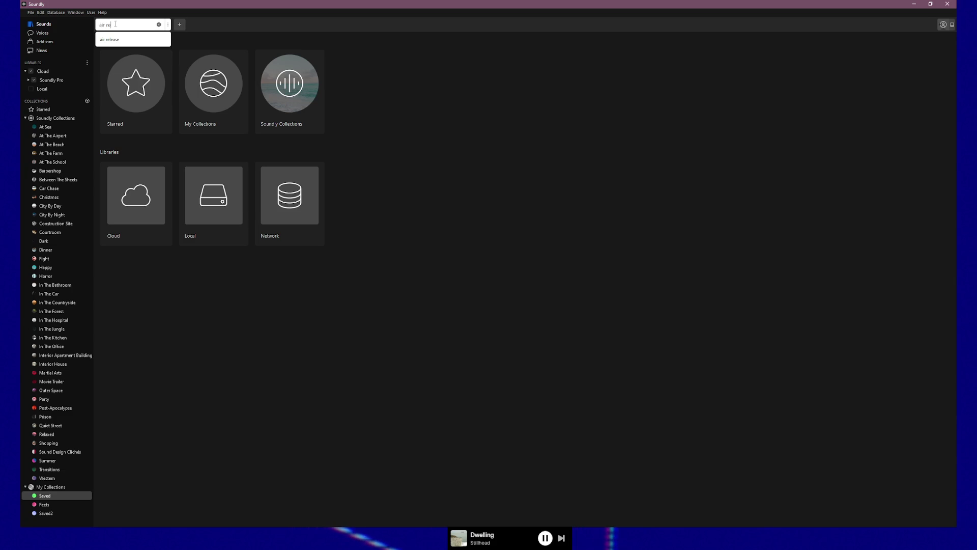
type("leas")
key("Return")
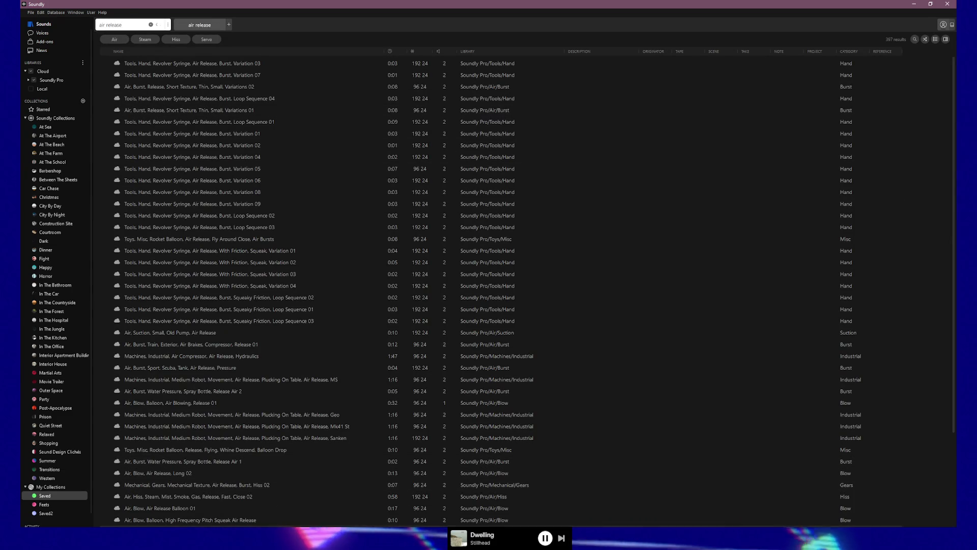
- Audition the syringe burst, thin air burst and small old pump suction results
left_click(198, 64)
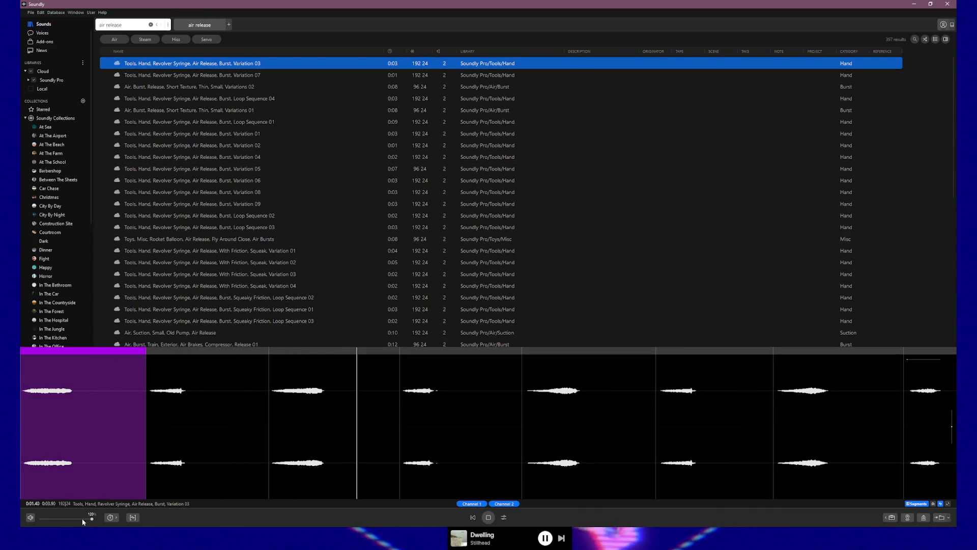
left_click(224, 77)
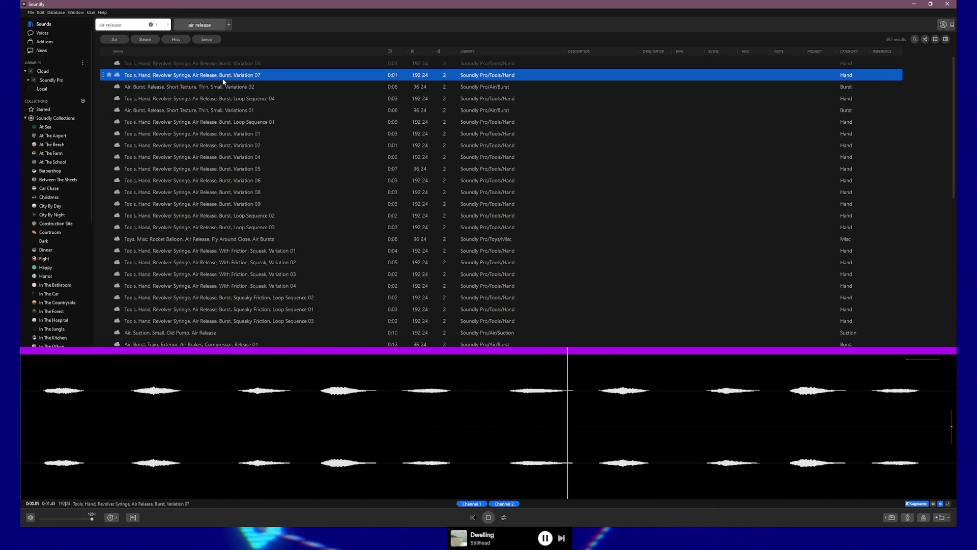
left_click(225, 88)
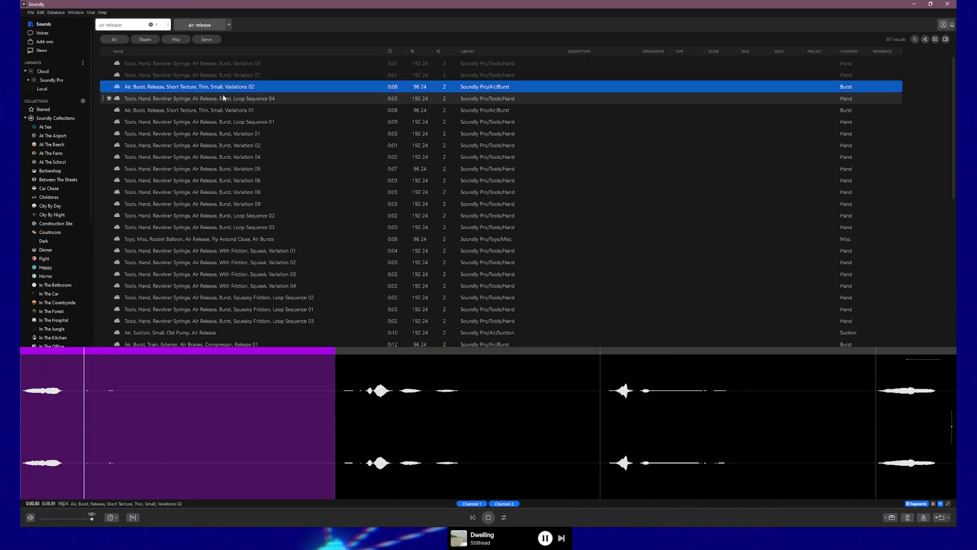
left_click(214, 113)
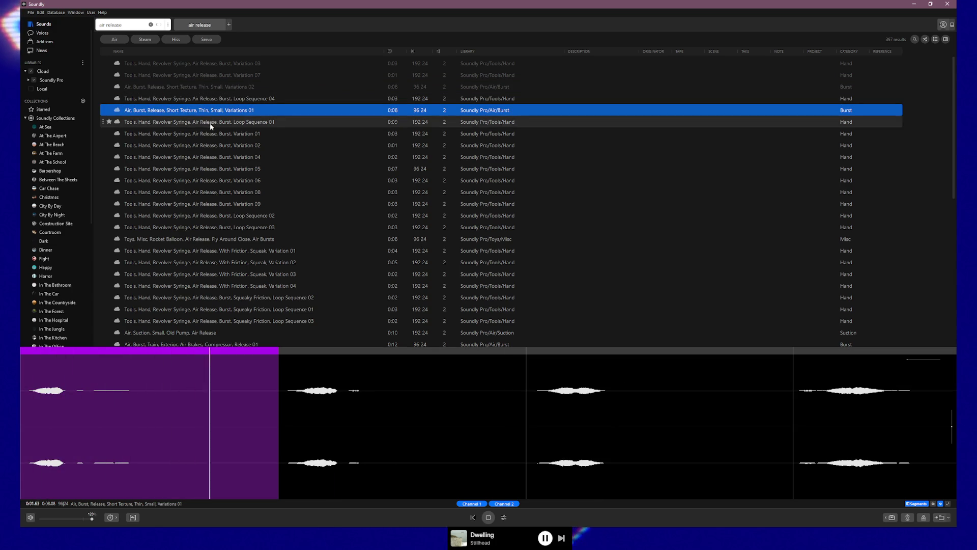
left_click(193, 167)
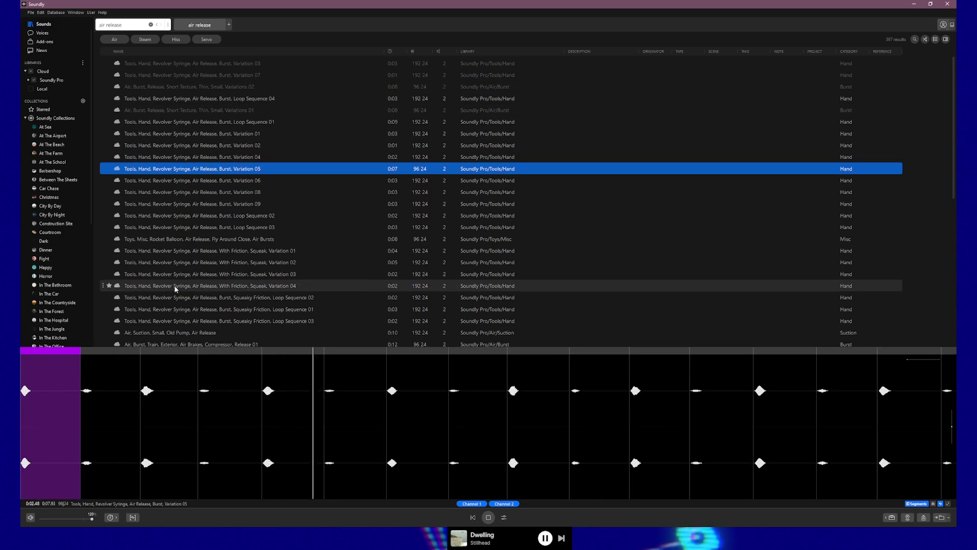
left_click(170, 332)
scroll(174, 294, "down", 2)
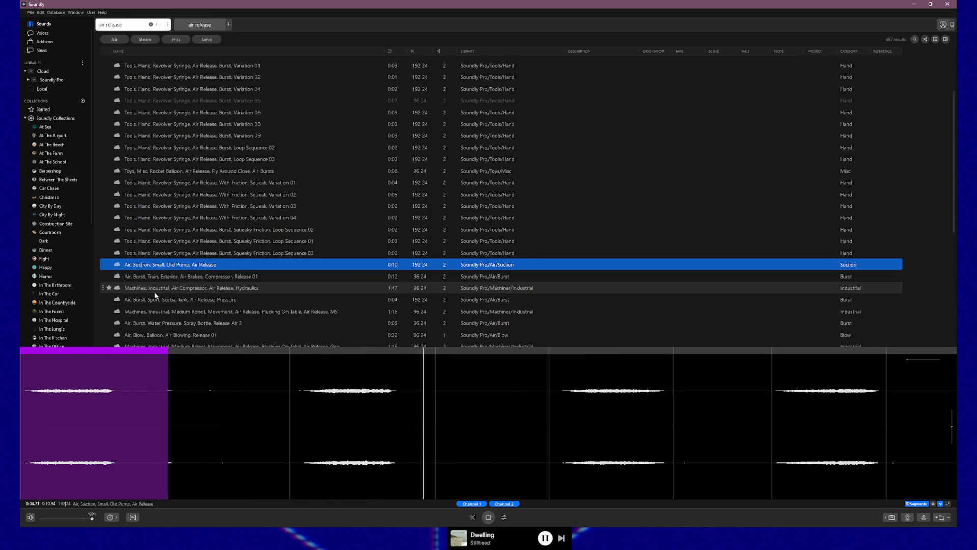
- Audition the Hydraulics, Scuba Tank, Medium Robot, Spray Bottle and Balloon air release clips
left_click(155, 288)
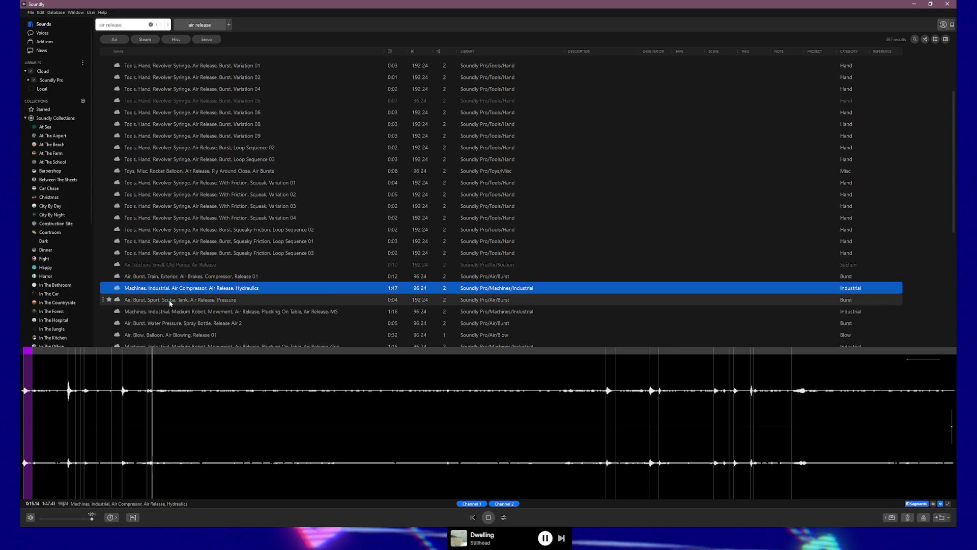
left_click(170, 302)
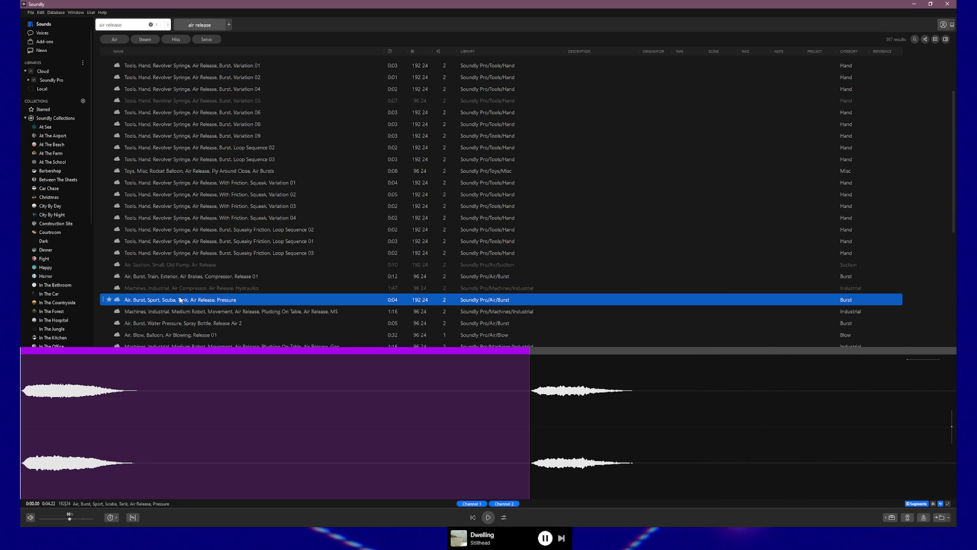
key("Up")
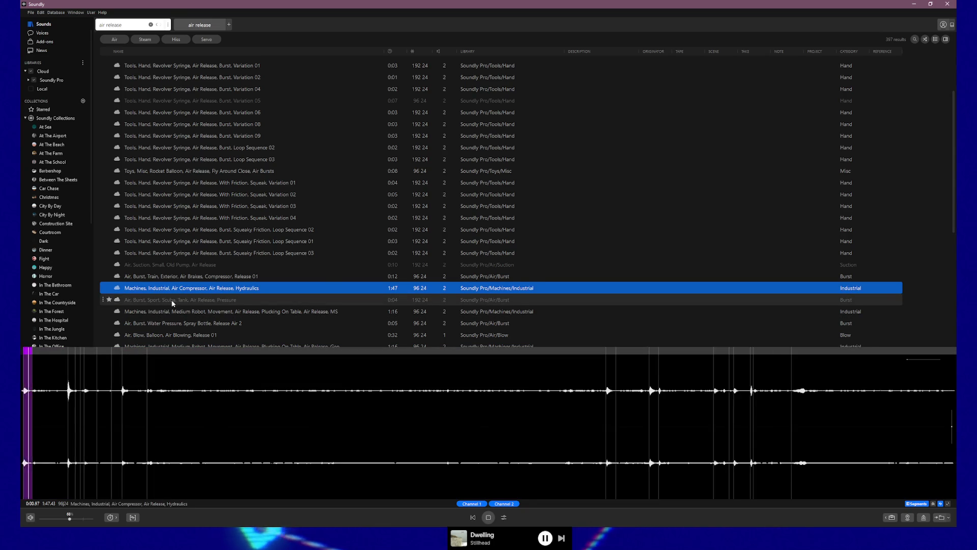
key("Down")
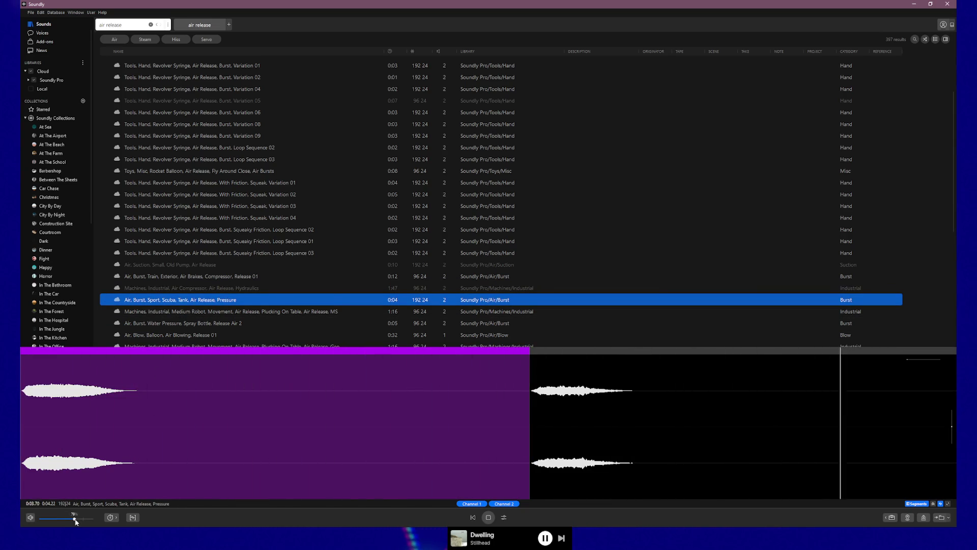
left_click(159, 312)
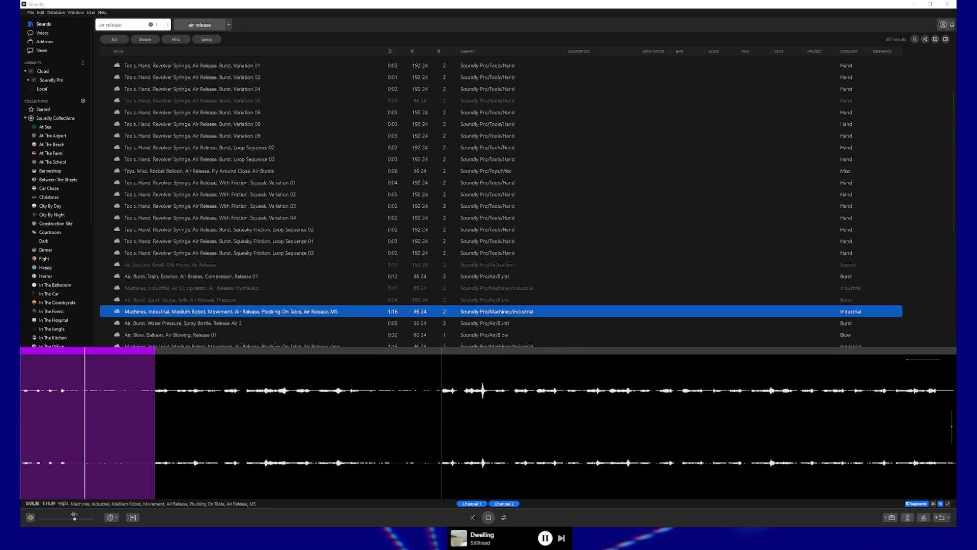
left_click(181, 324)
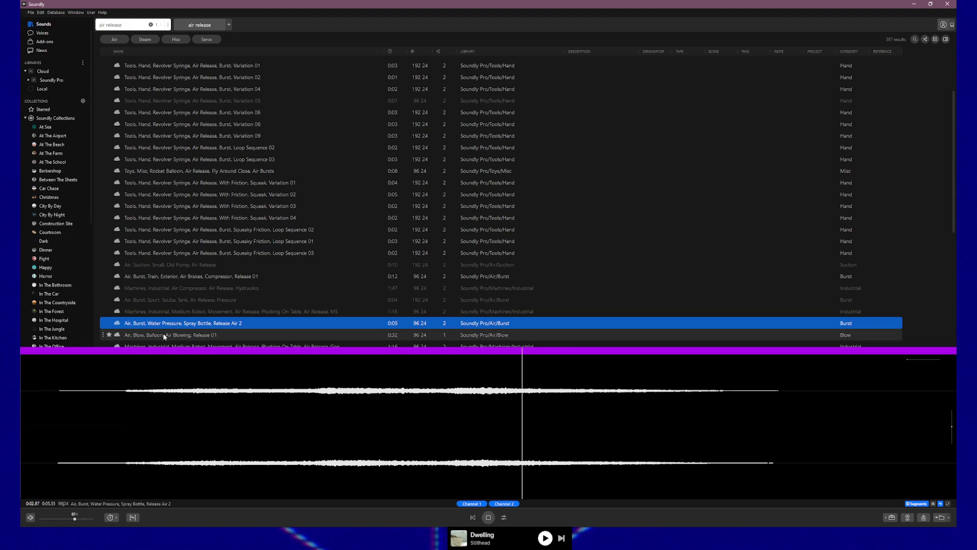
left_click(163, 333)
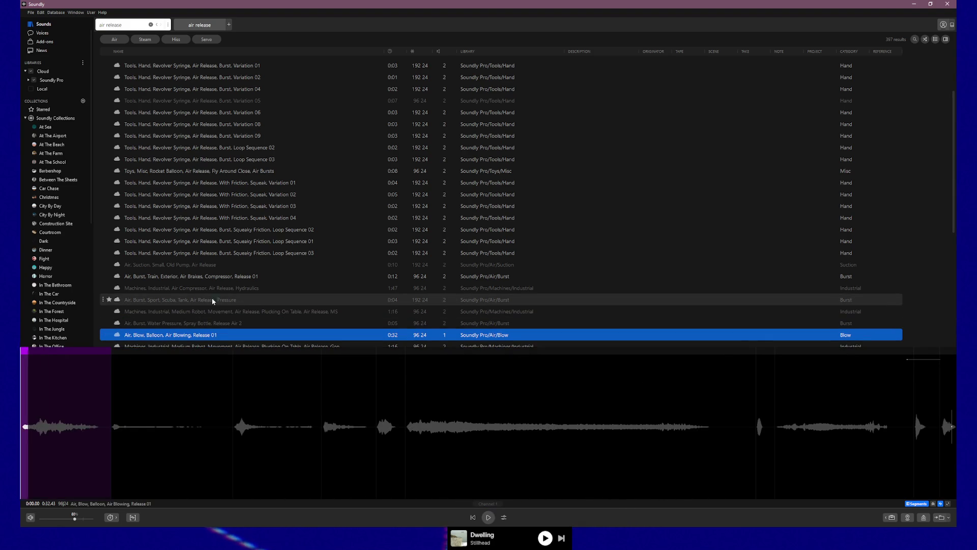
scroll(215, 296, "down", 2)
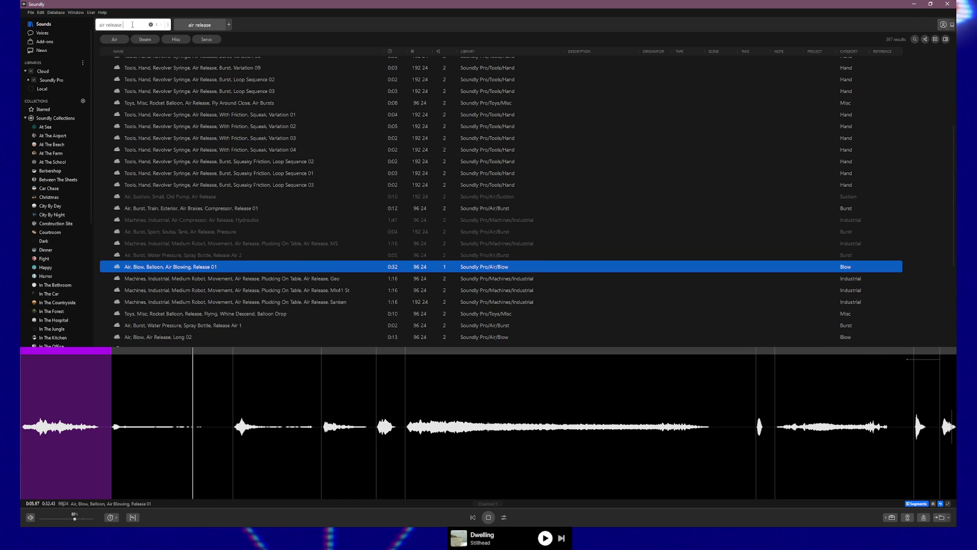
- Search 'air release industrial' and audition the mechanical movement hiss loop slightly louder
type("industrial")
key("Return")
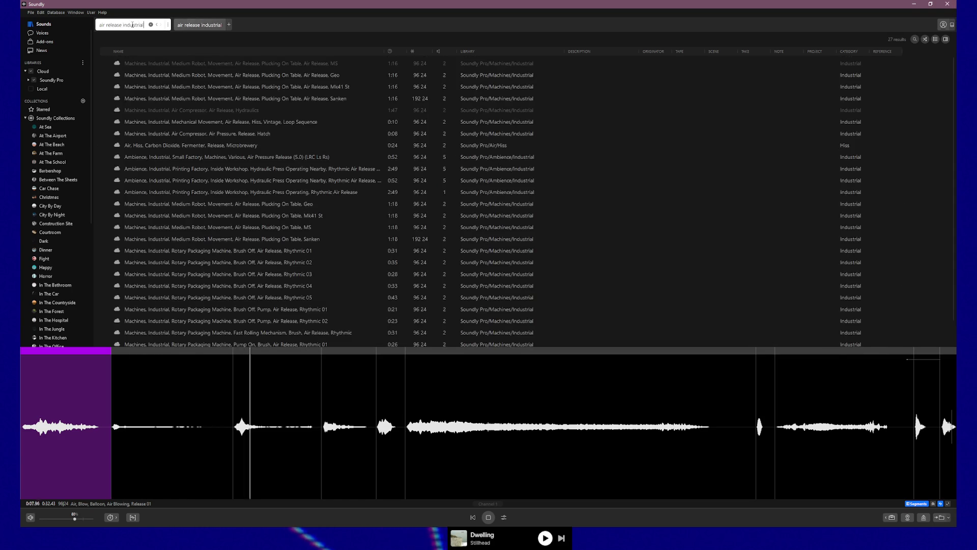
left_click(161, 79)
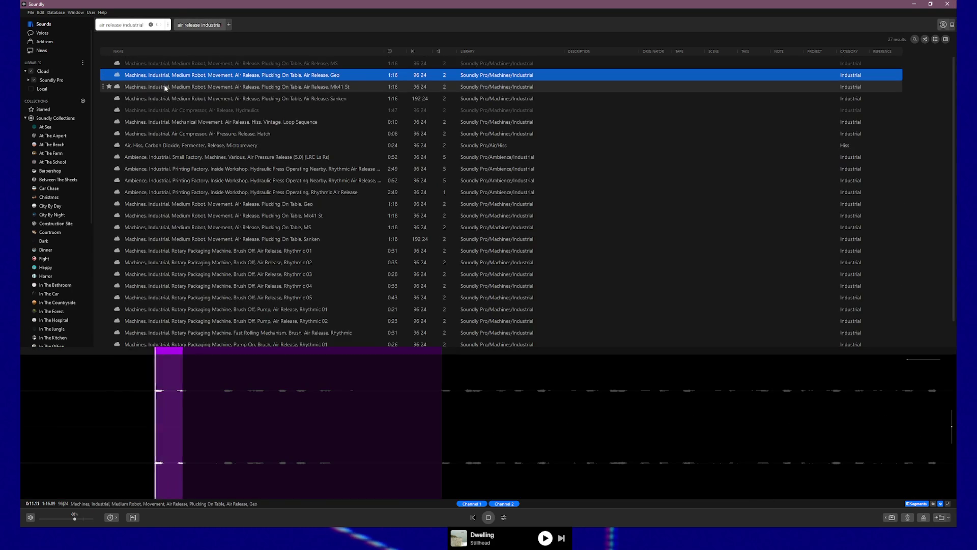
left_click(166, 122)
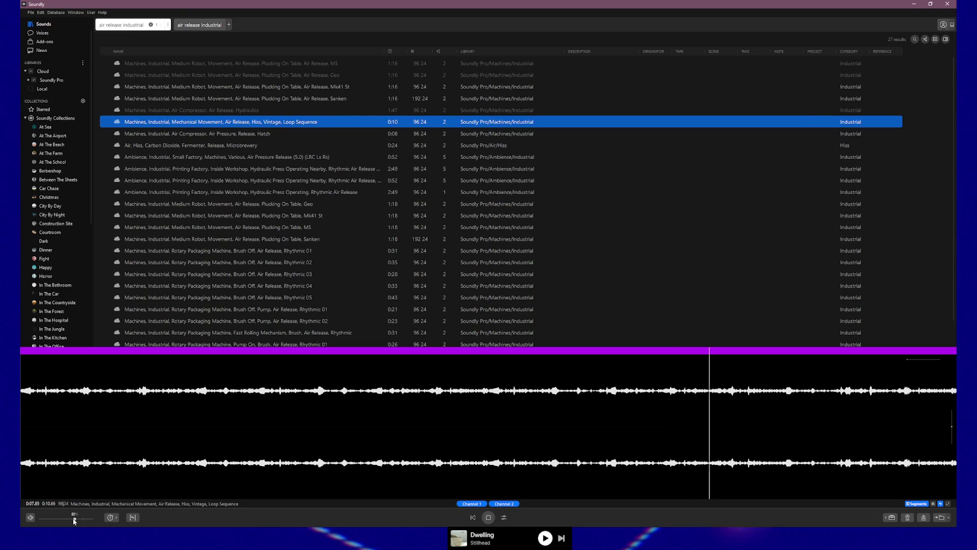
left_click_drag(78, 521, 80, 523)
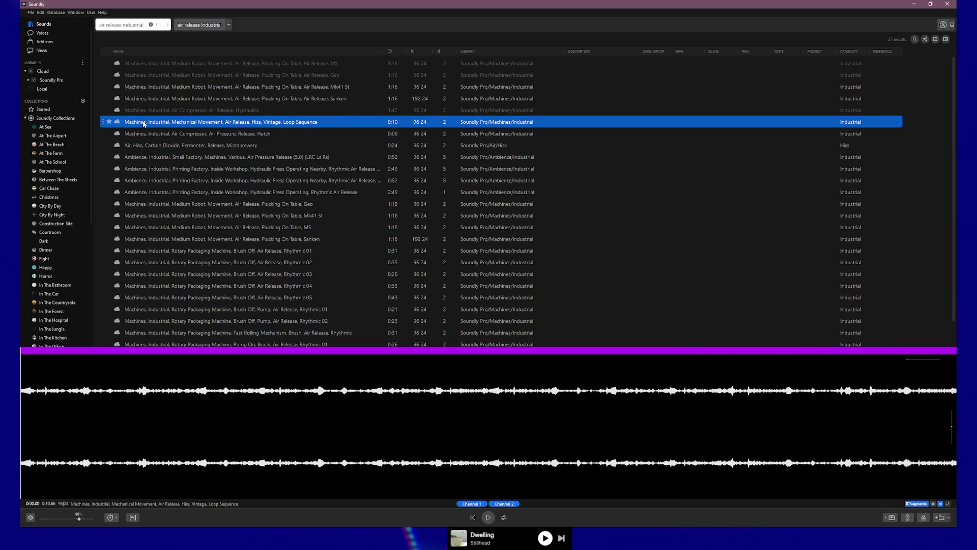
left_click(485, 521)
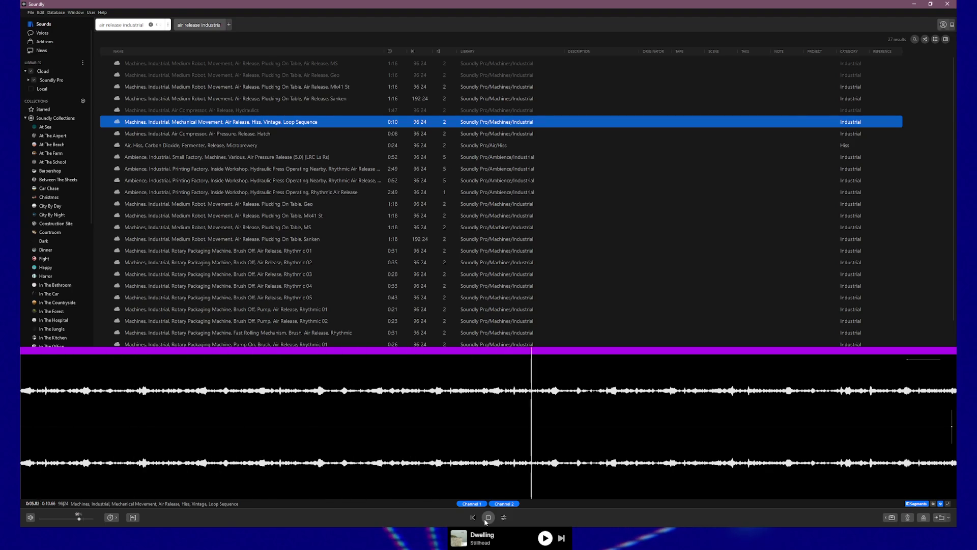
- Save the hiss loop into a new 'Air Pressure' collection, then audition the compressor hatch release quieter
right_click(278, 117)
mouse_move(337, 121)
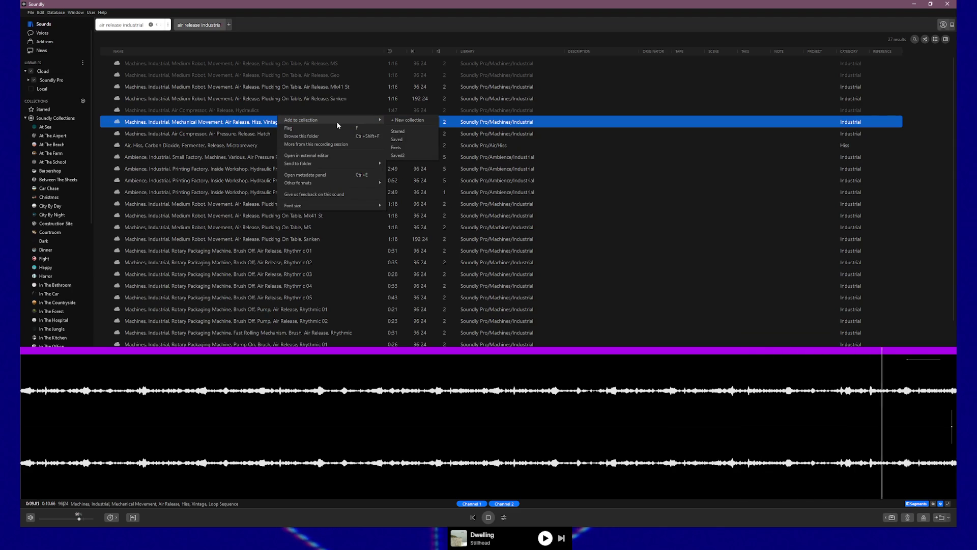
left_click(407, 120)
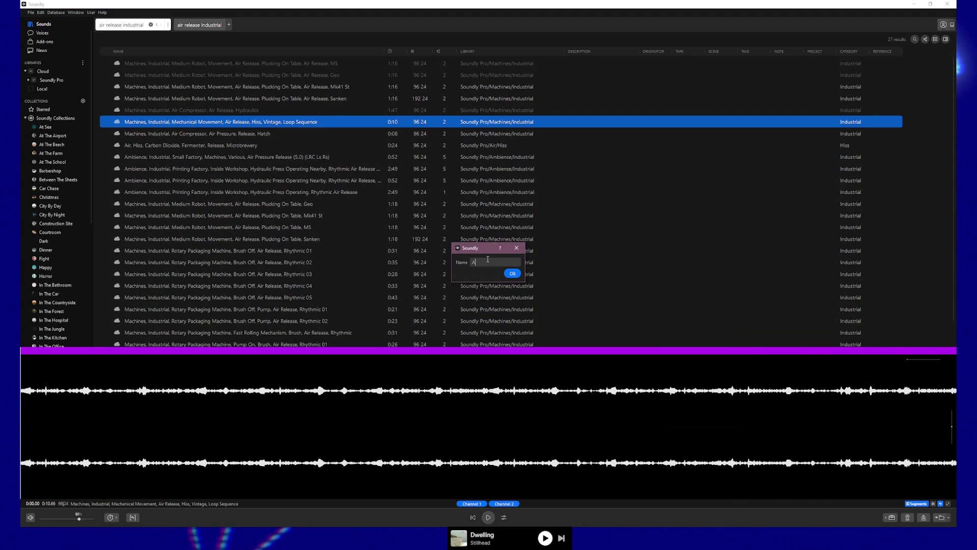
type("ir Pressure")
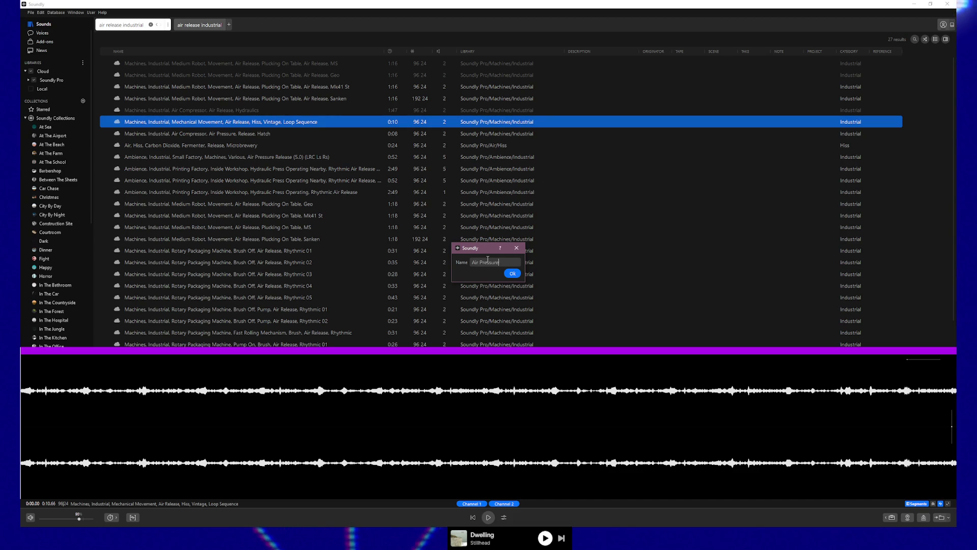
key("Return")
left_click(170, 135)
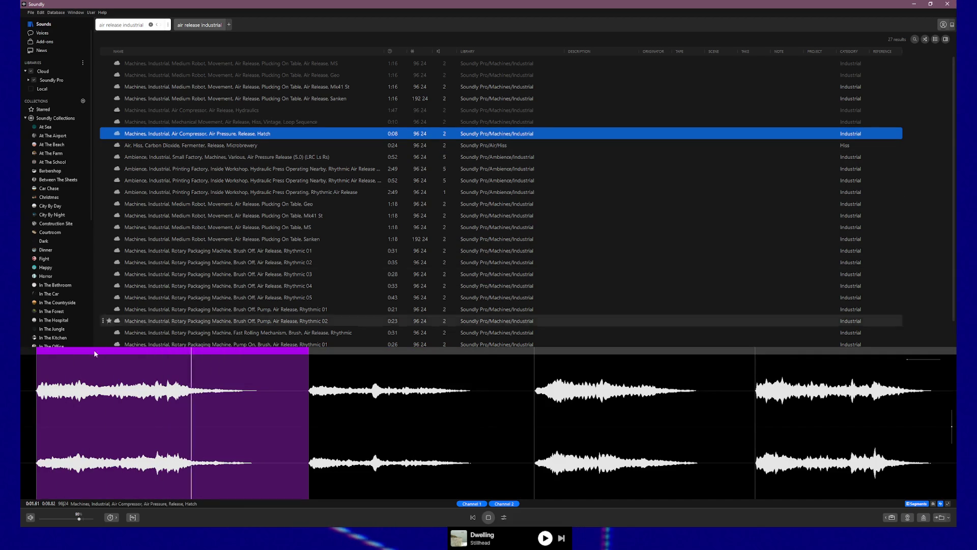
left_click_drag(79, 518, 76, 518)
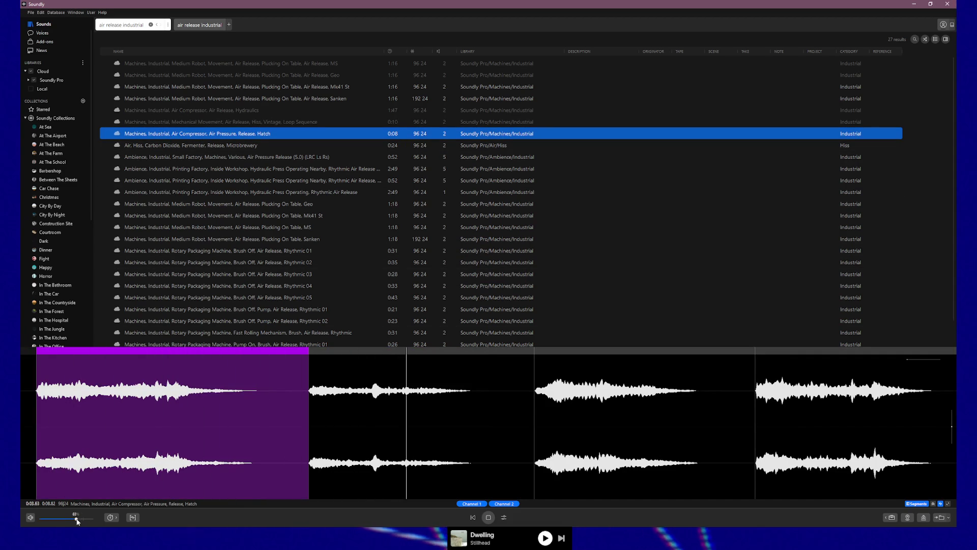
- Preview the CO2 air hiss, small factory ambience and robot Plucking On Table Geo clips
left_click(207, 145)
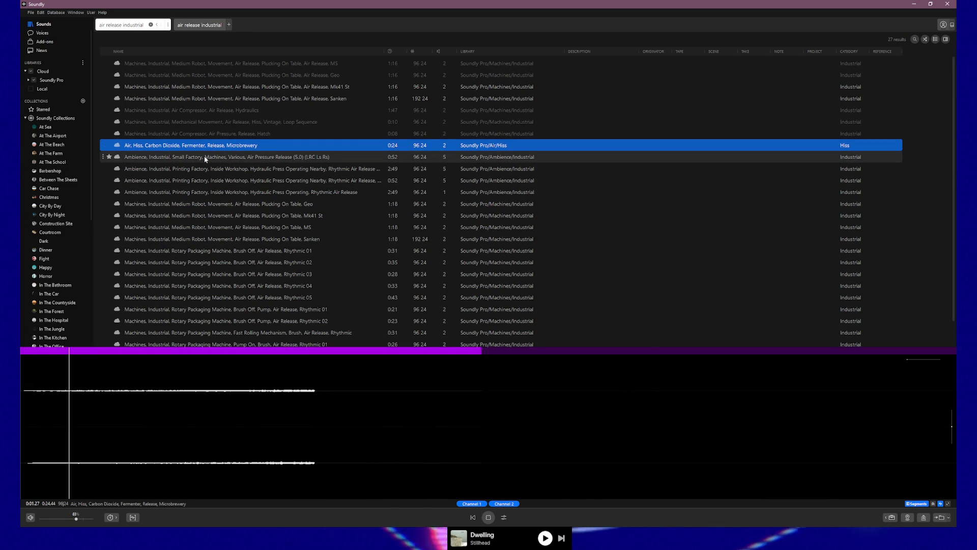
left_click(204, 156)
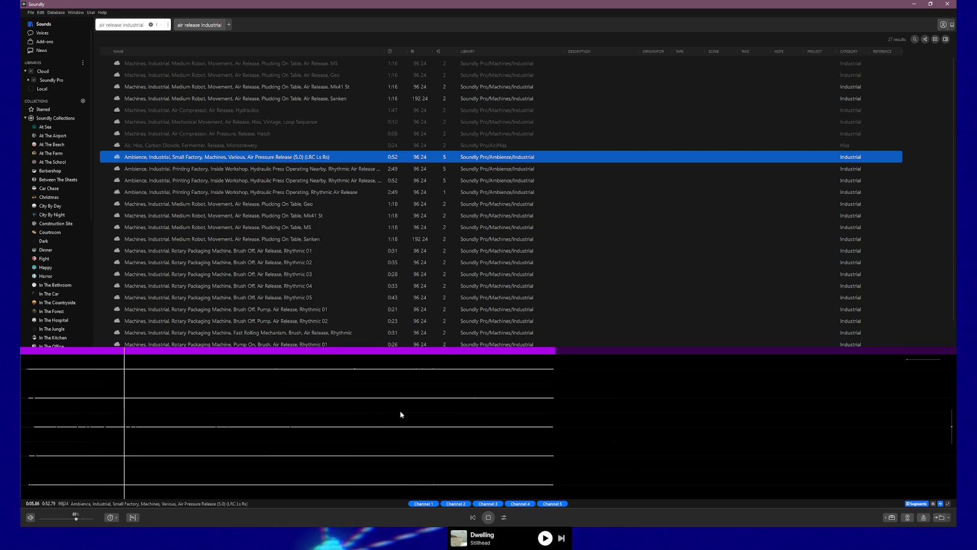
left_click(221, 205)
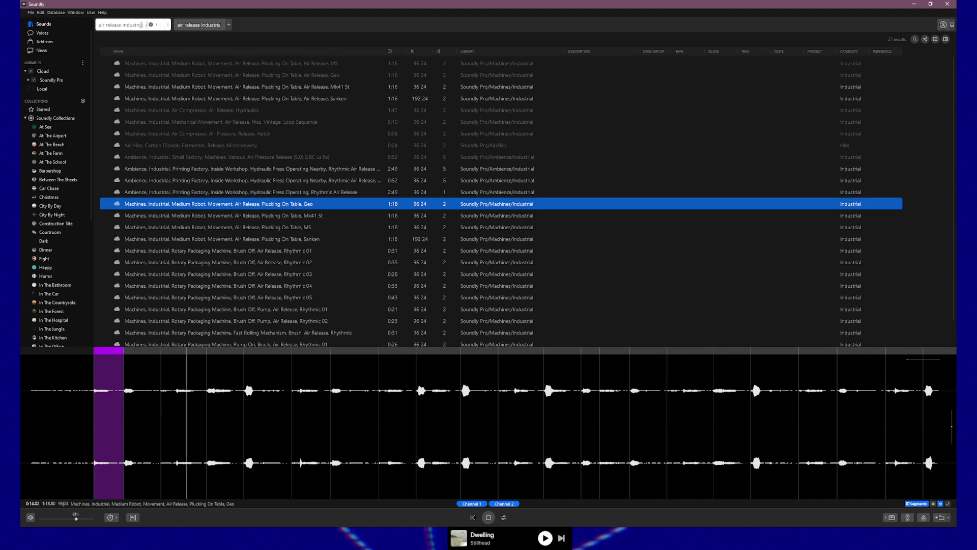
type("-robot")
- Exclude robot sounds (10 results) and preview the 2:49, 0:52 and other 2:49 Printing Factory ambiences
key("Return")
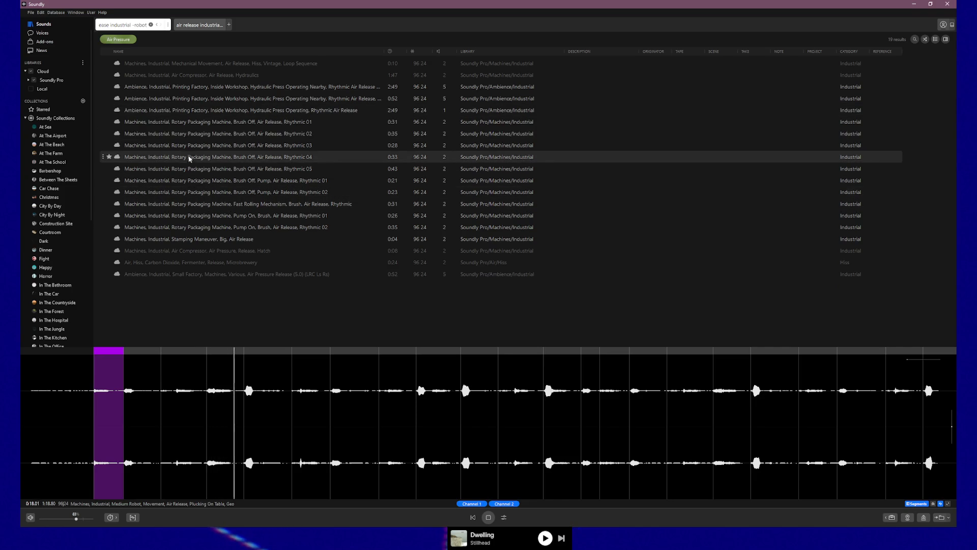
left_click(163, 88)
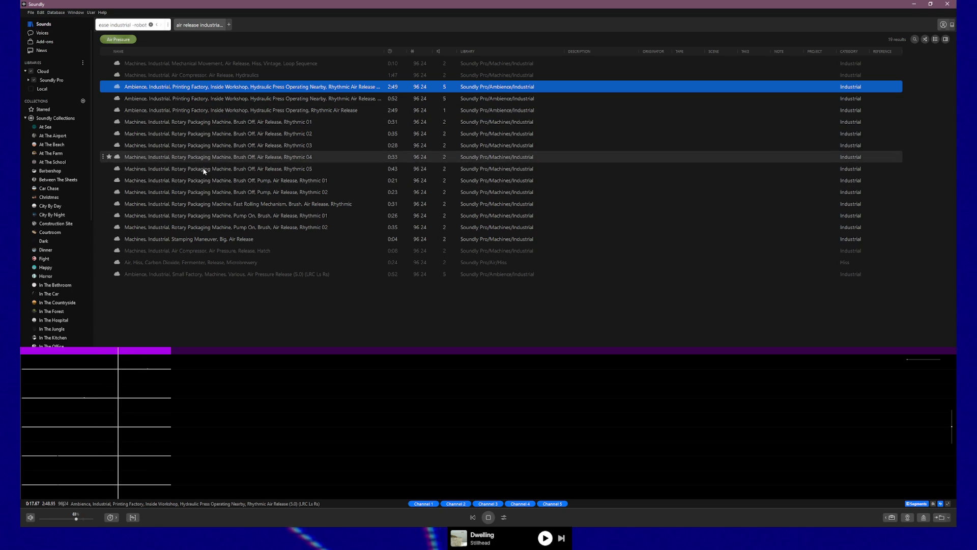
left_click(155, 100)
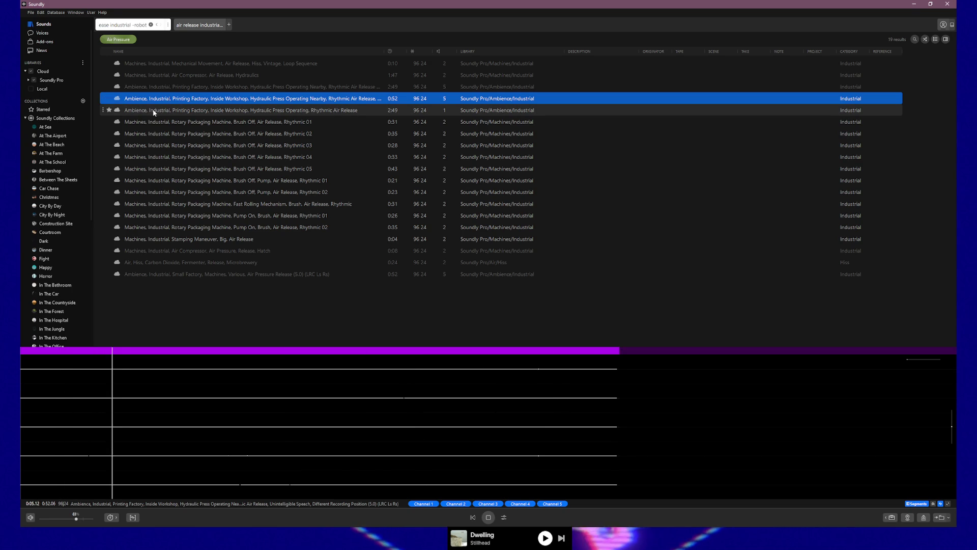
left_click(158, 115)
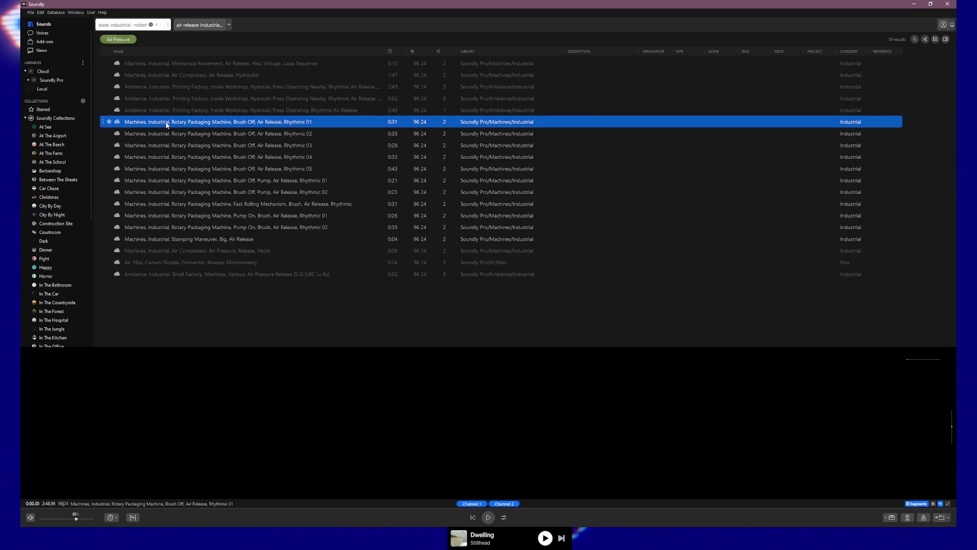
- Preview rotary packaging machine Rhythmic 01 through 05
left_click(166, 122)
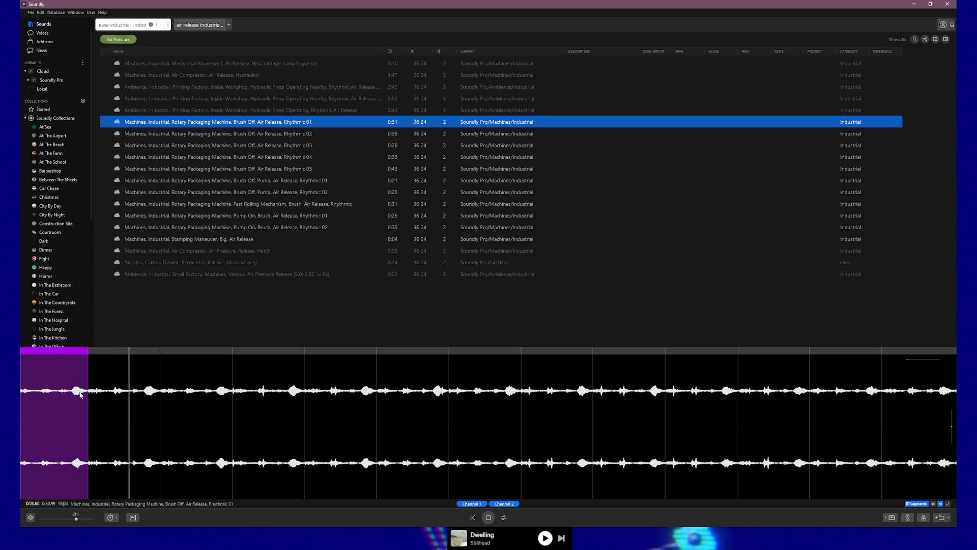
left_click(266, 135)
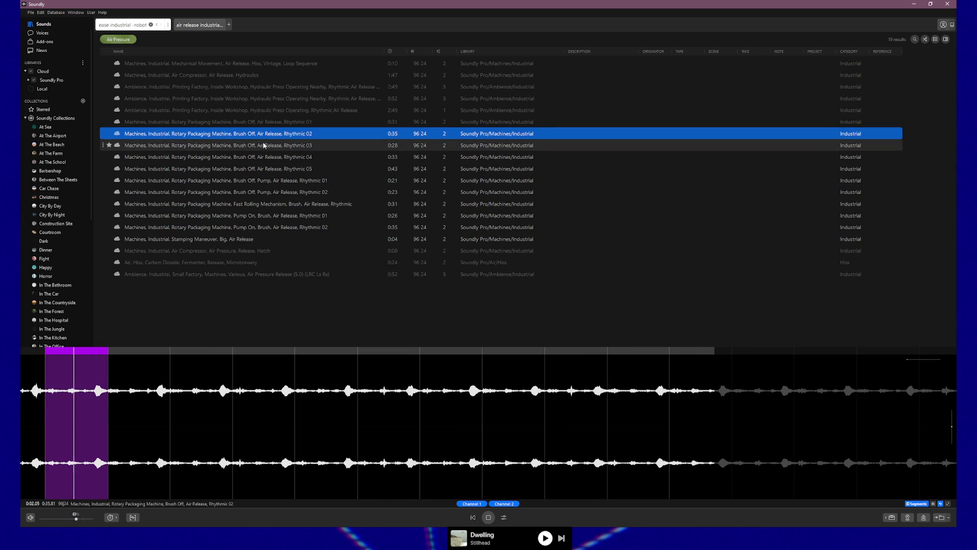
left_click(264, 145)
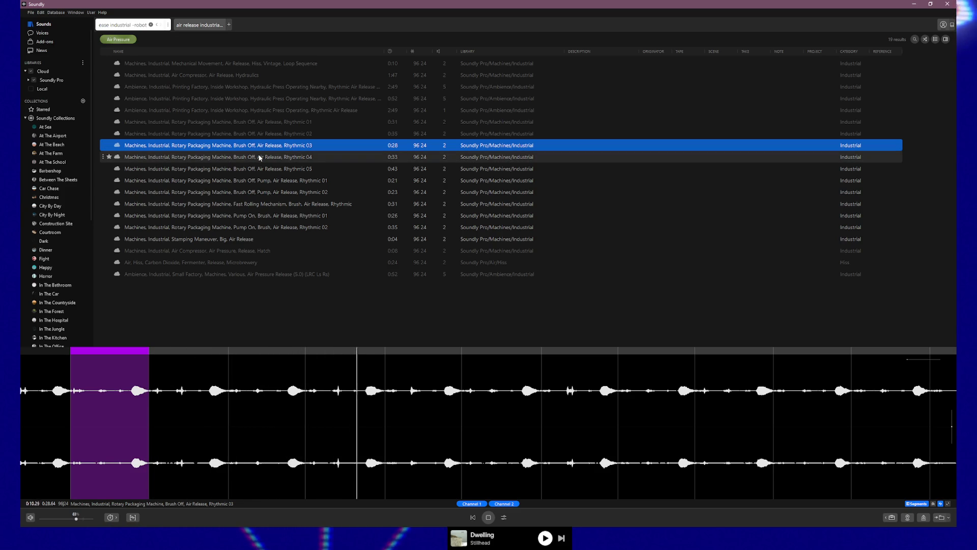
left_click(259, 157)
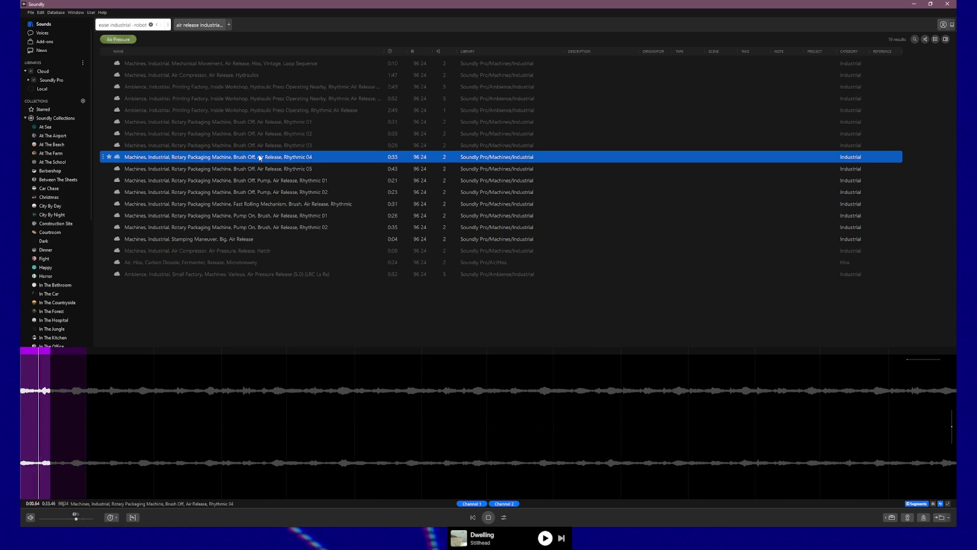
left_click(259, 169)
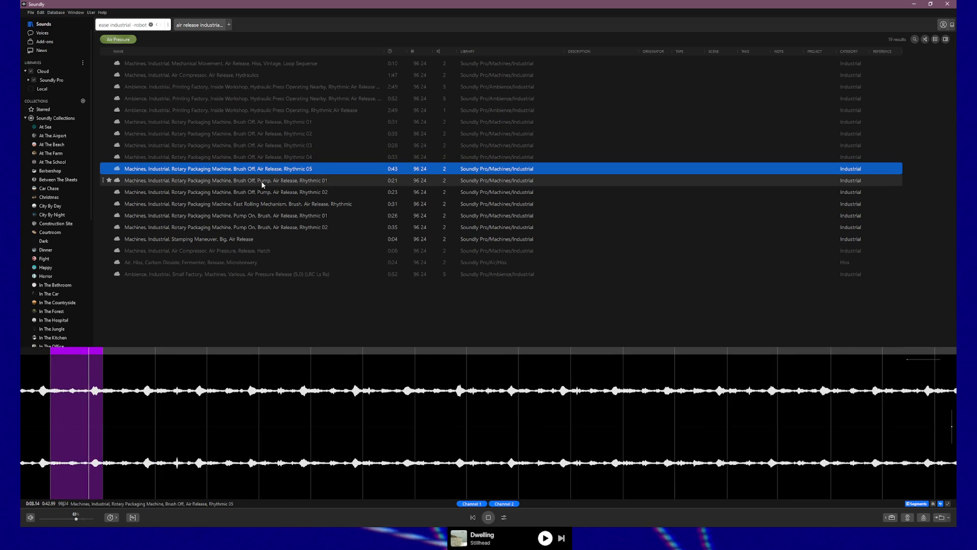
- Preview the pump rhythmics, Fast Rolling Mechanism, Pump On 01/02 and Stamping Maneuver sounds
left_click(262, 181)
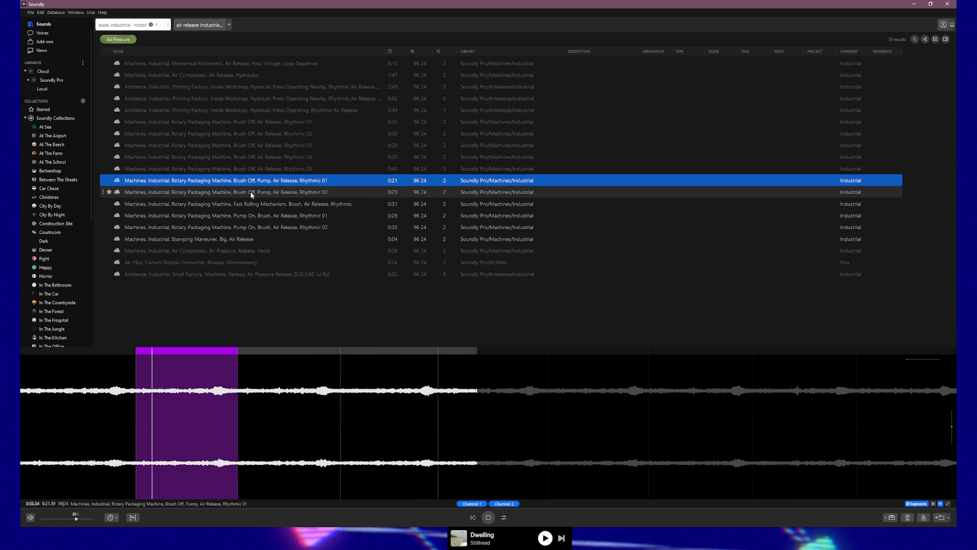
left_click(250, 192)
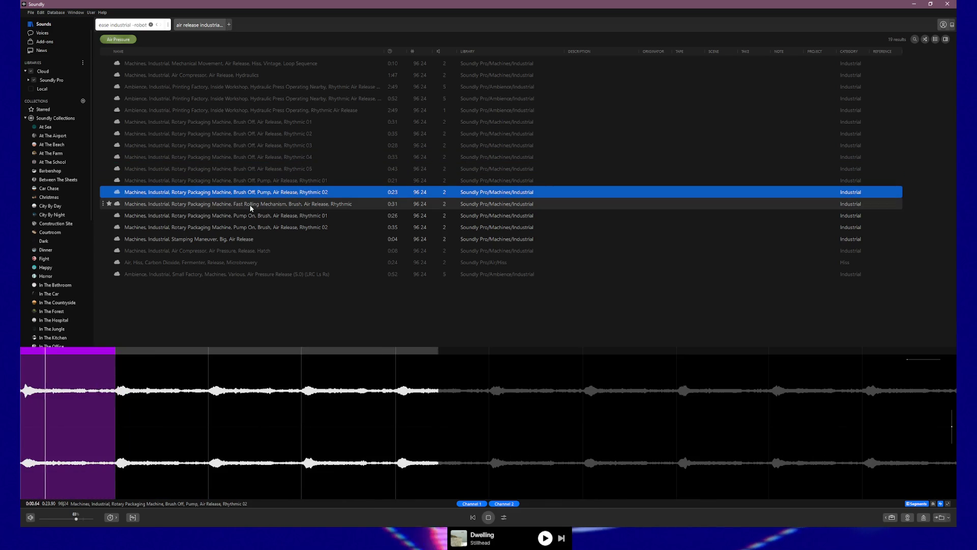
left_click(249, 203)
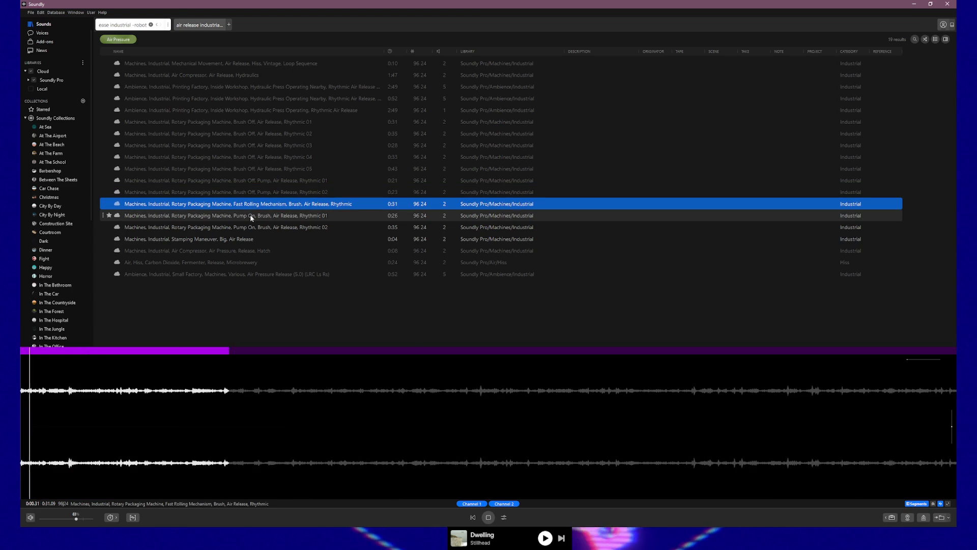
left_click(250, 215)
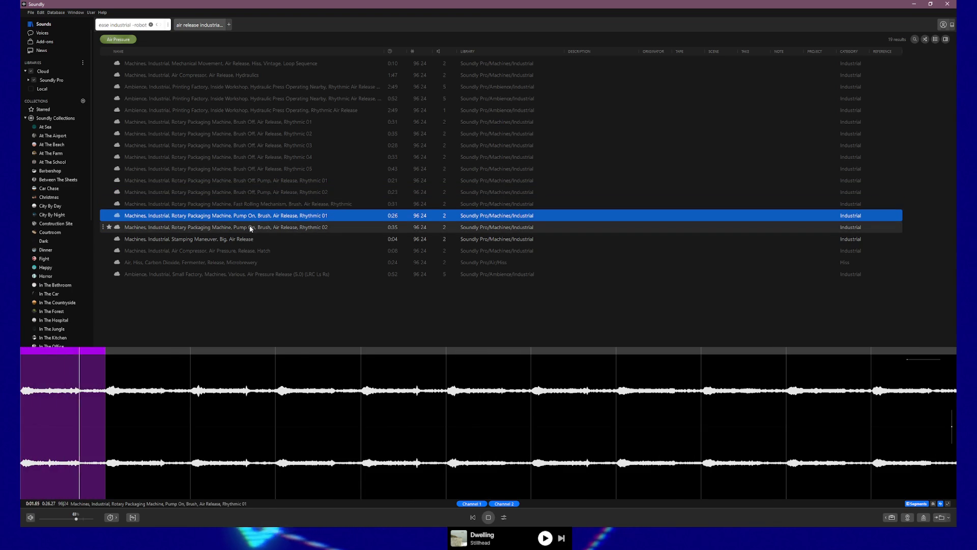
left_click(251, 227)
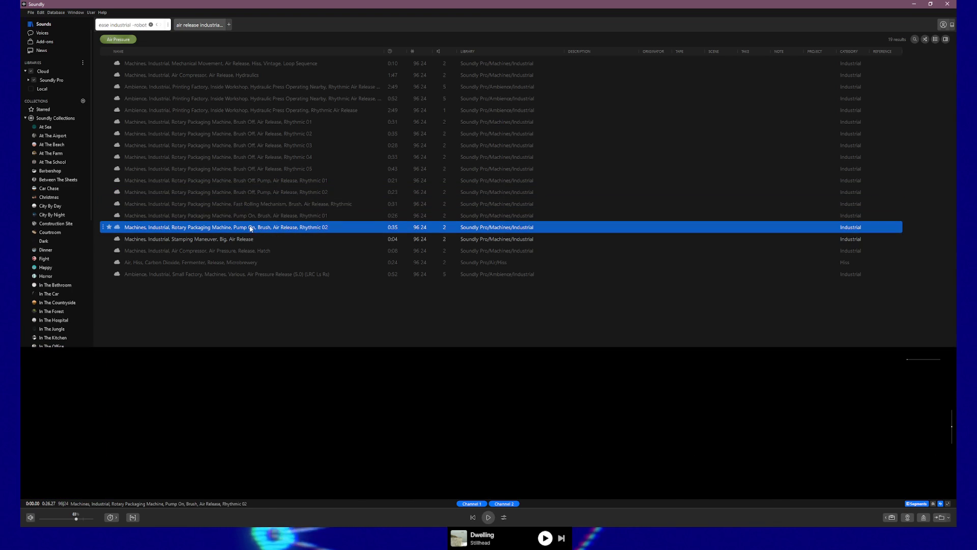
left_click(230, 239)
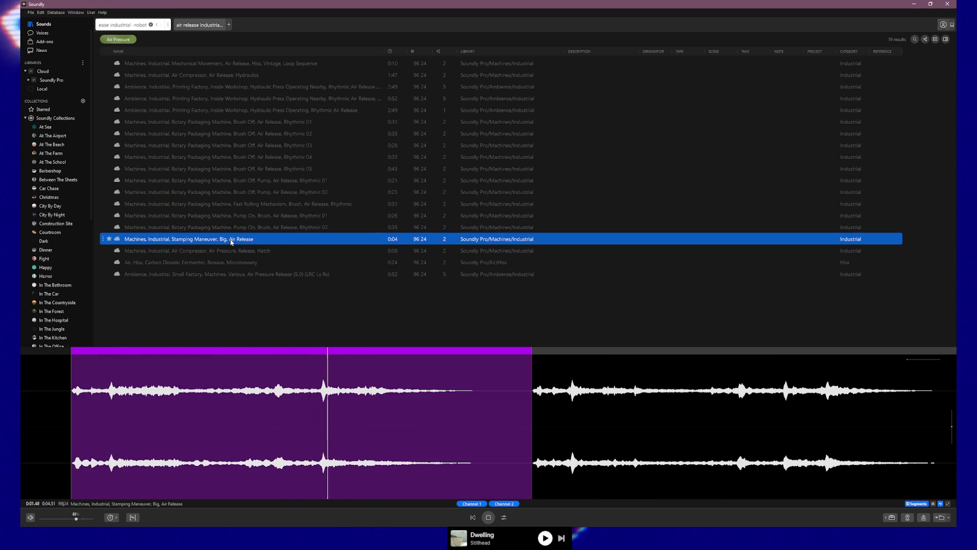
- Recheck Brush Off Rhythmic 04 and 03, then add Rhythmic 03 to the Air Pressure collection
left_click(251, 160)
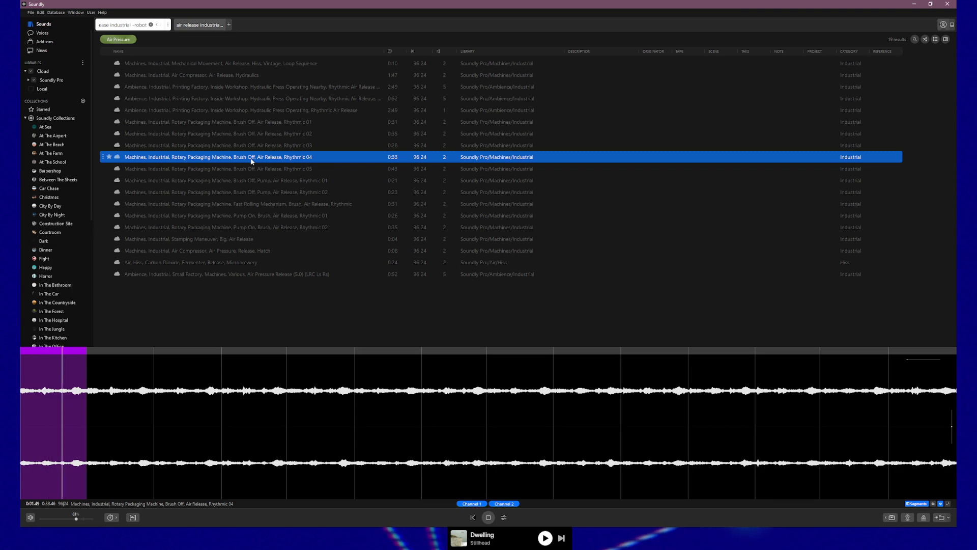
left_click(255, 146)
right_click(241, 147)
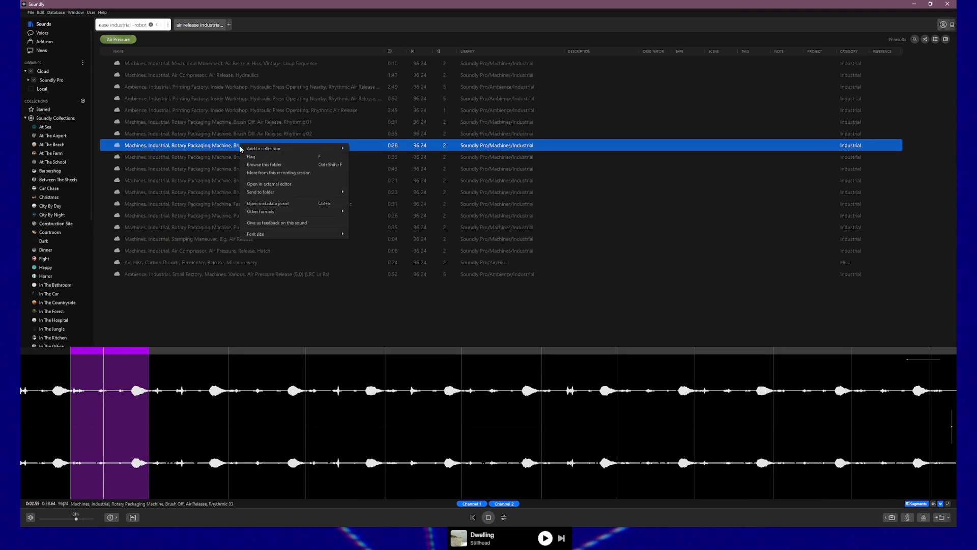
mouse_move(264, 150)
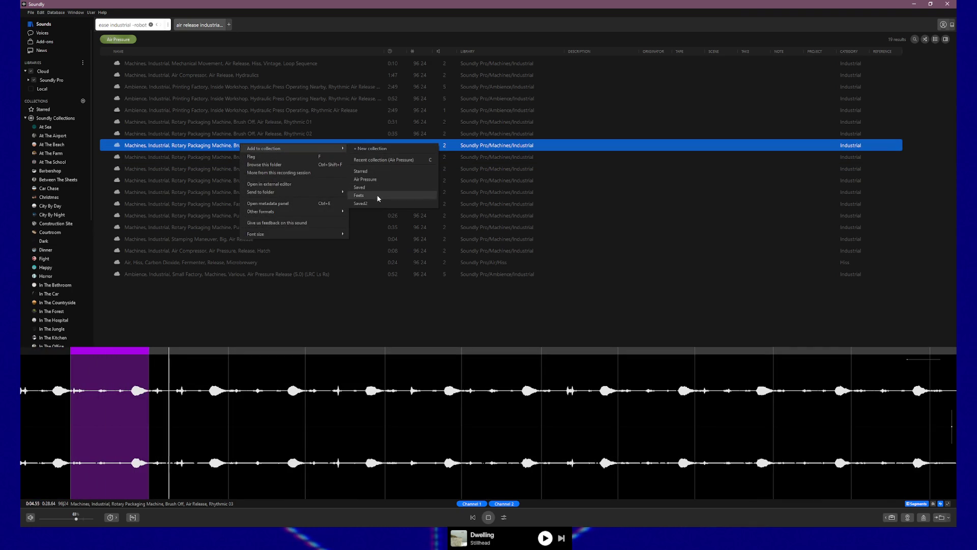
left_click(372, 178)
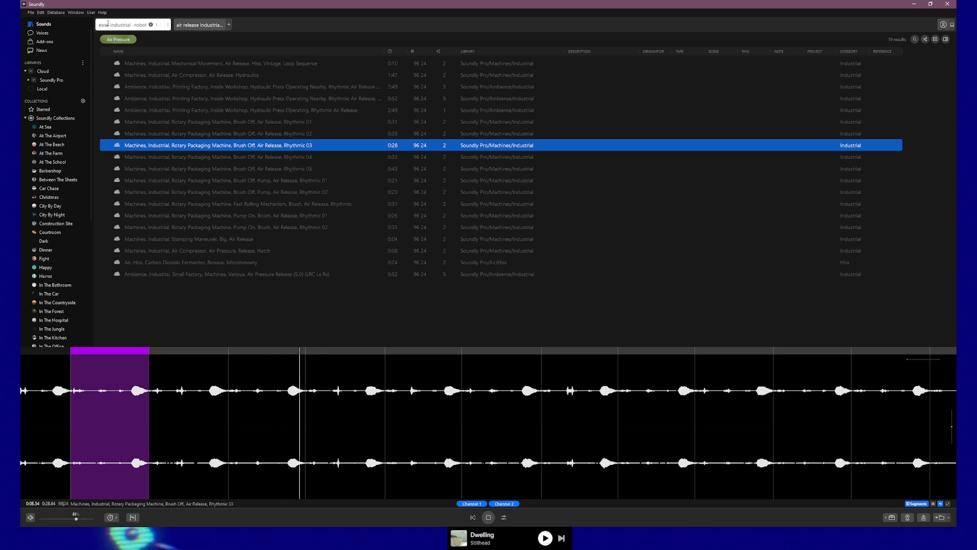
- Drop 'release' so the search reads 'air industrial -robot' with 55 results
key("ctrl+Left")
key("ctrl+Left")
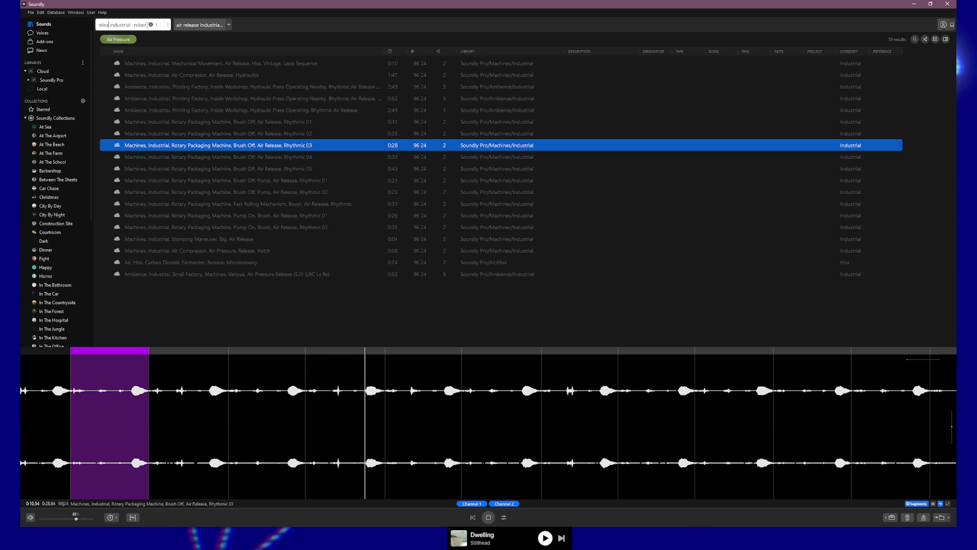
key("ctrl+BackSpace")
key("Return")
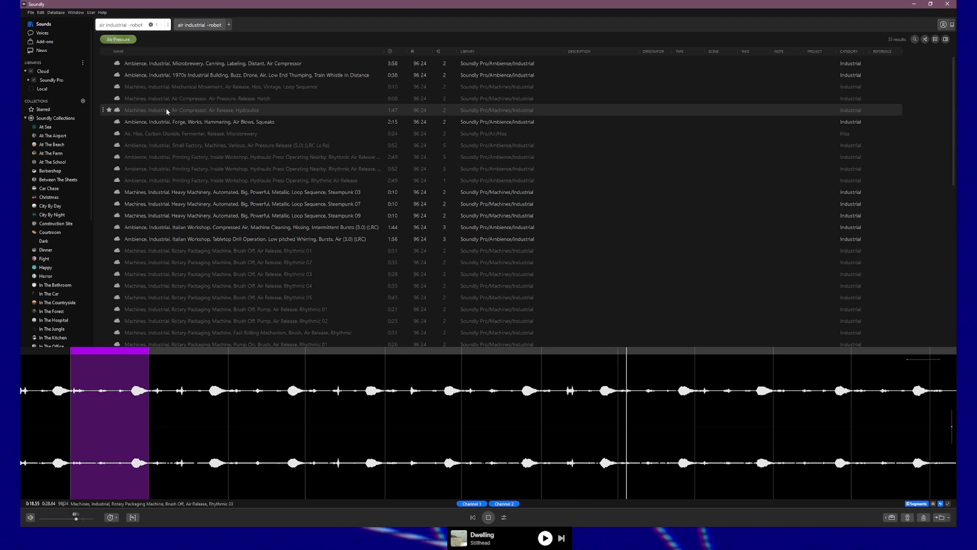
- Preview the Microbrewery compressor, 1970s building drone, Forge air blows and Steampunk 03, 07, 09 loops
left_click(175, 63)
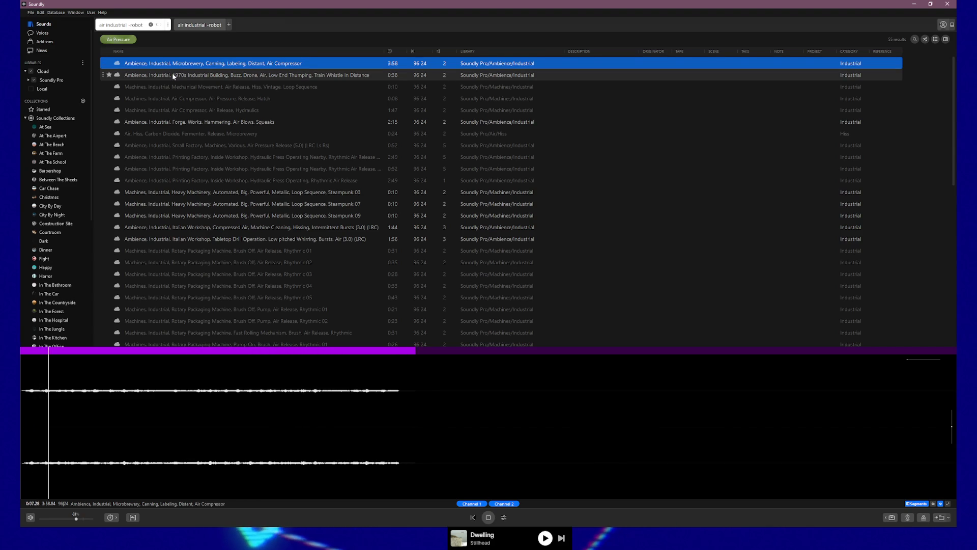
left_click(173, 76)
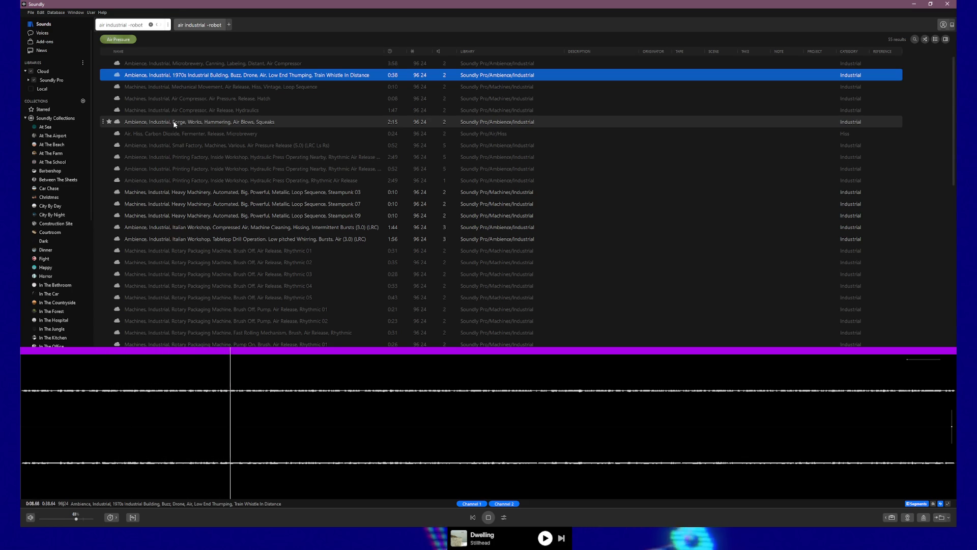
left_click(174, 123)
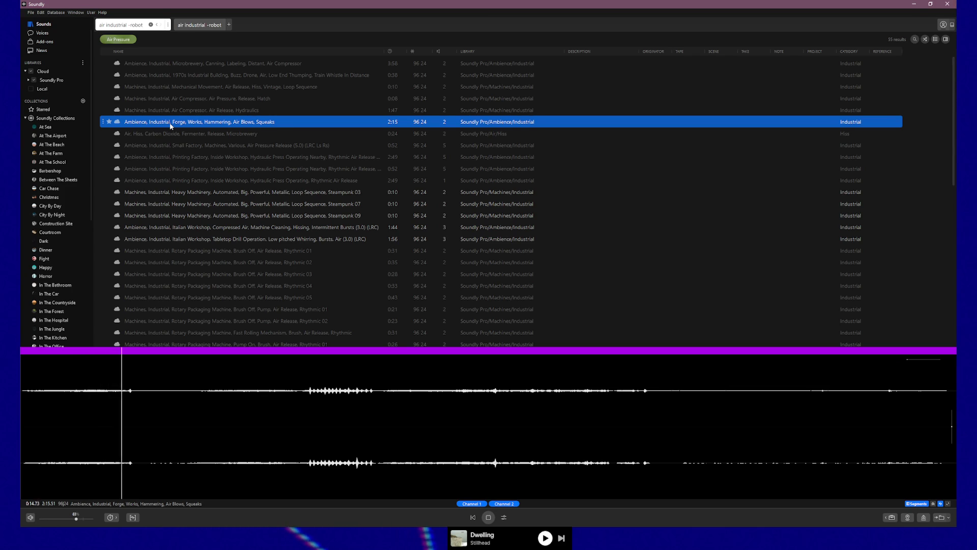
left_click(171, 193)
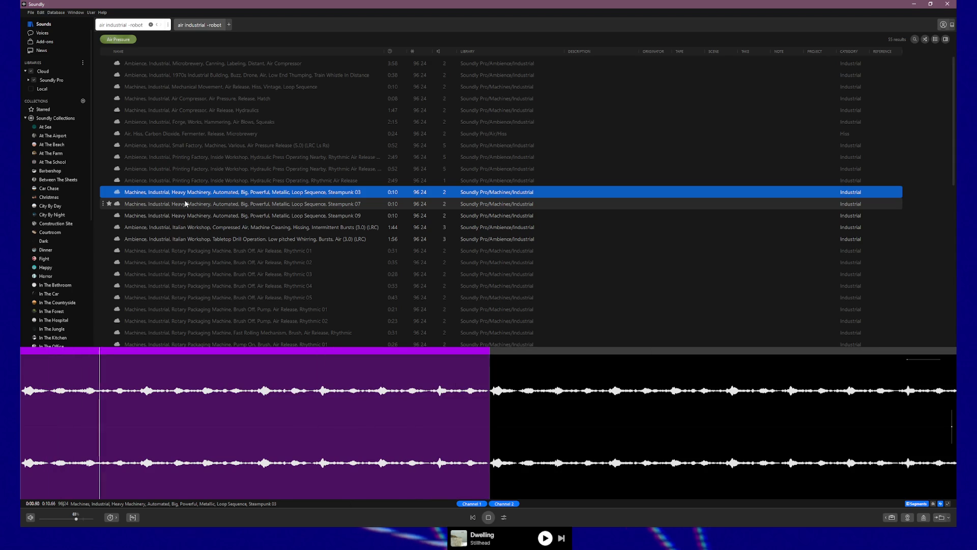
left_click(293, 205)
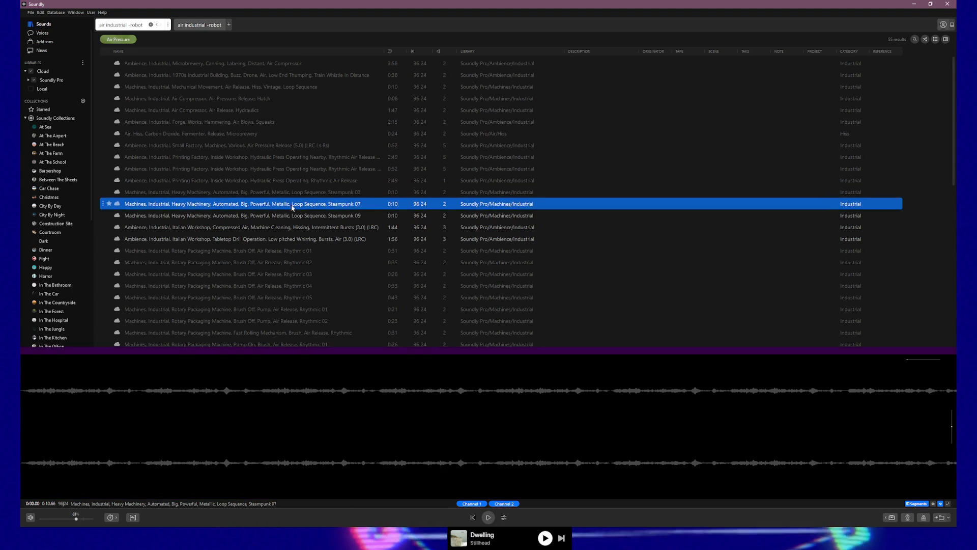
left_click(263, 218)
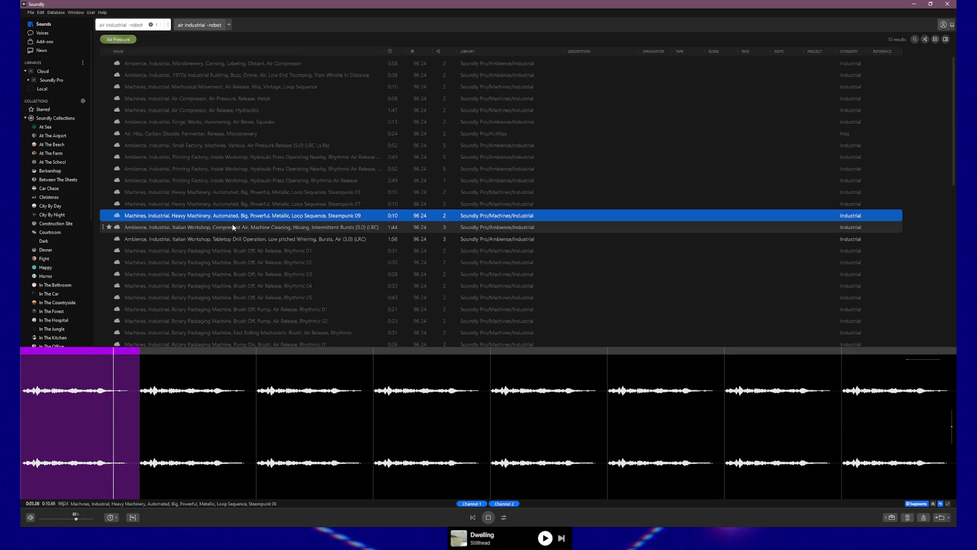
- Add Steampunk 09 to the Air Pressure collection
right_click(202, 214)
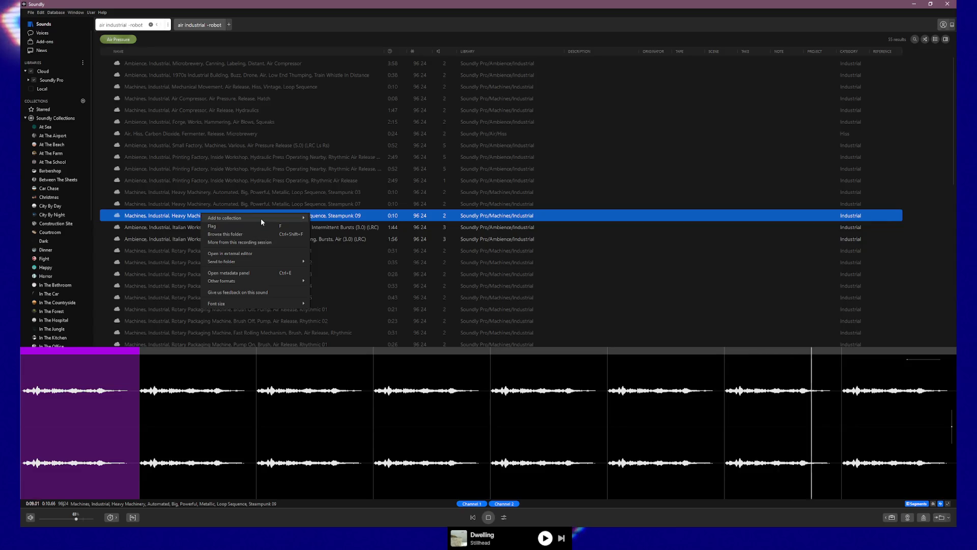
mouse_move(261, 218)
left_click(346, 250)
- Rename the Air Pressure collection to 'Mechanical & Air' and briefly play the Italian Workshop compressed-air clip
scroll(56, 274, "down", 8)
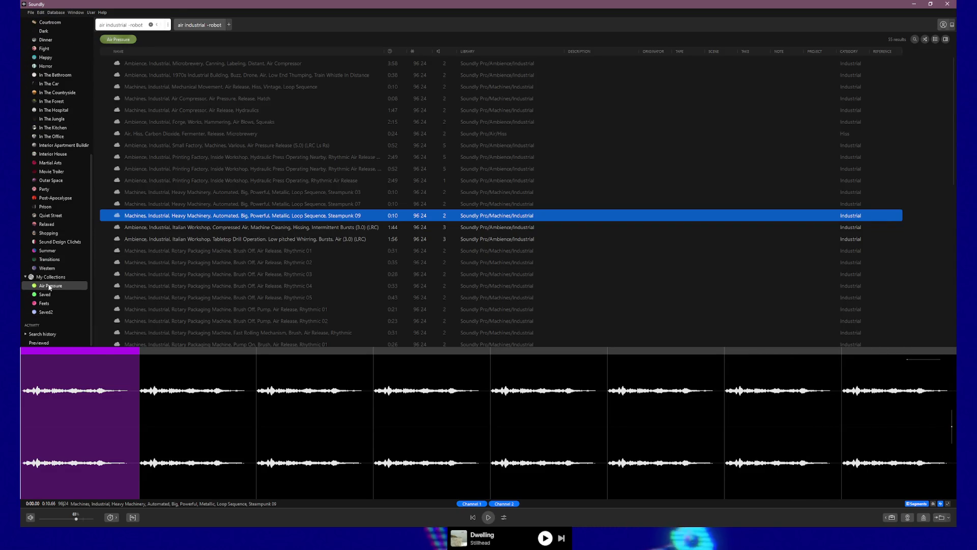
right_click(51, 286)
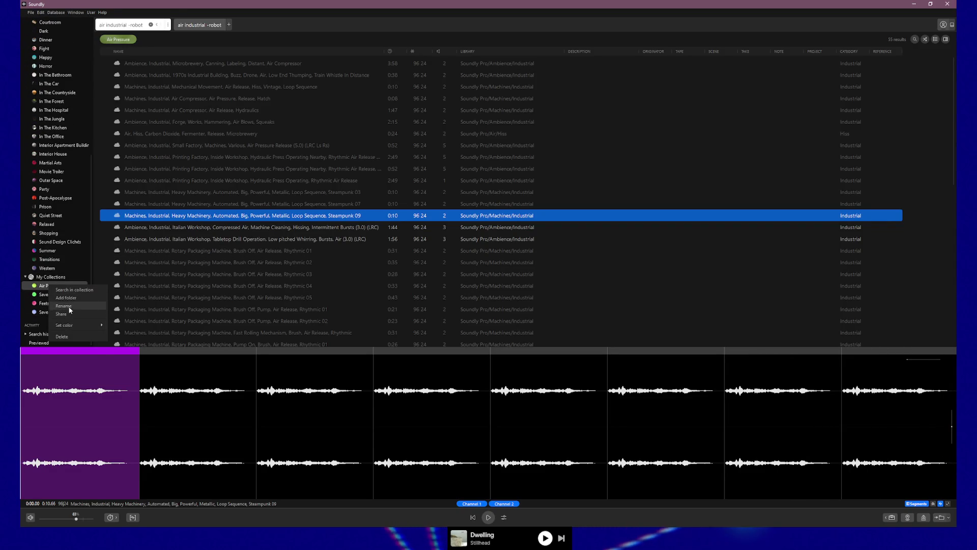
left_click(64, 306)
type("Mechanical & A")
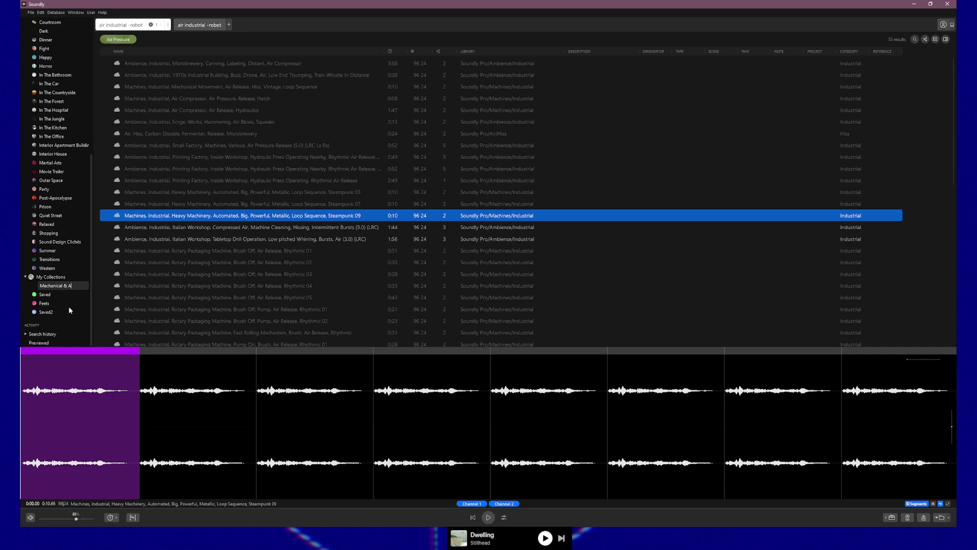
type("ir")
key("Return")
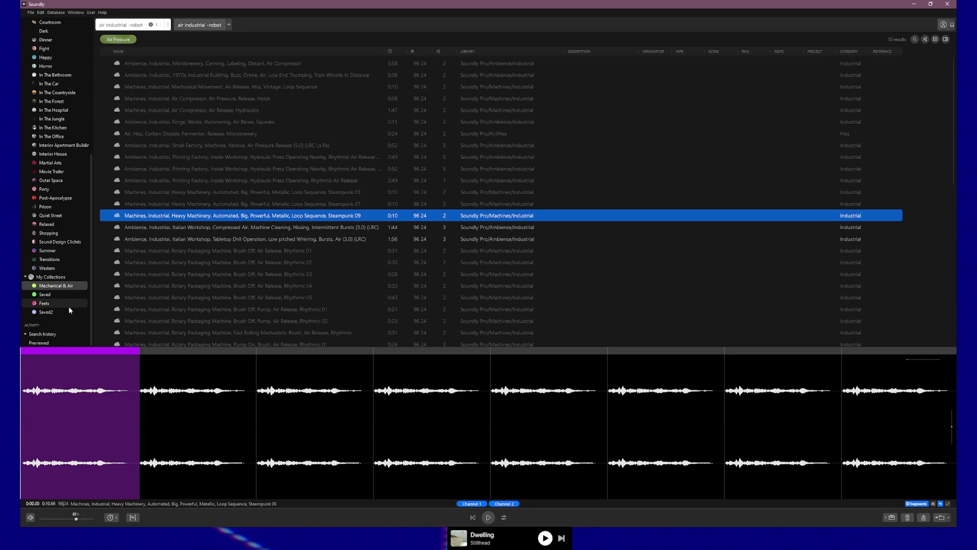
left_click(171, 229)
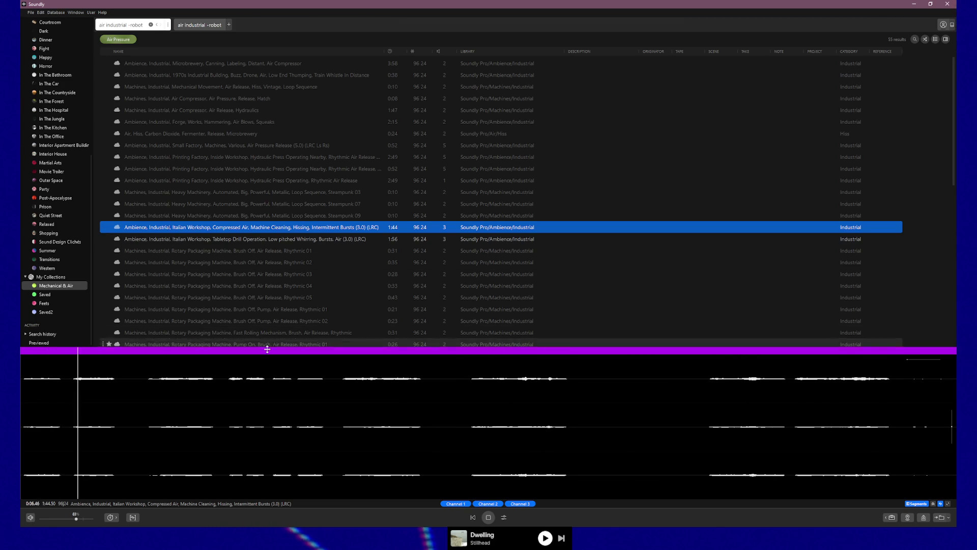
left_click(486, 520)
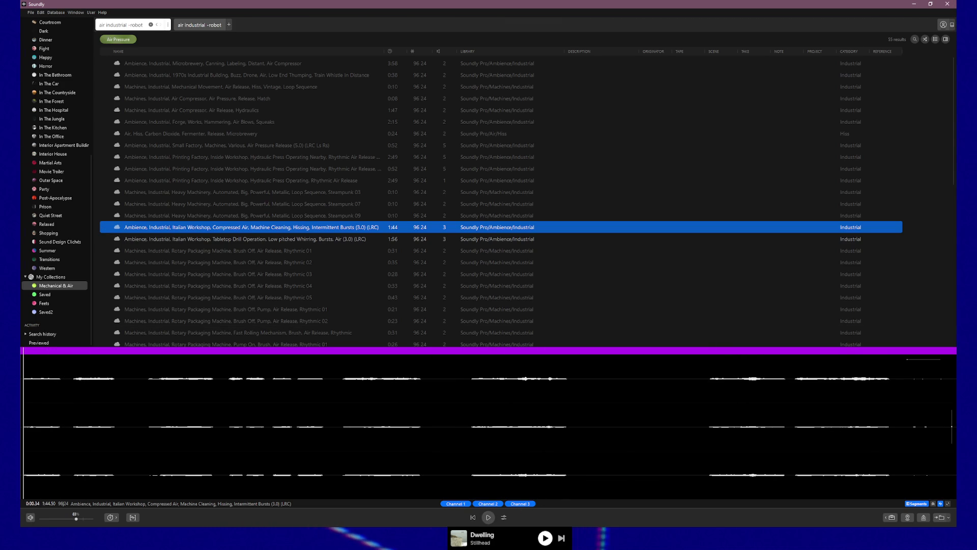
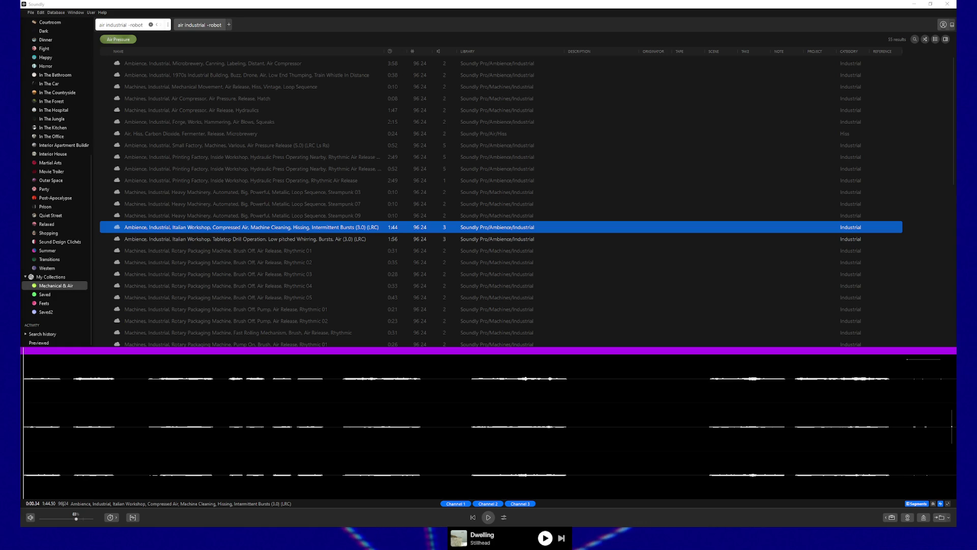
- Bring the pneumatic tube reference video up full screen and resume playing it
key("alt+Tab")
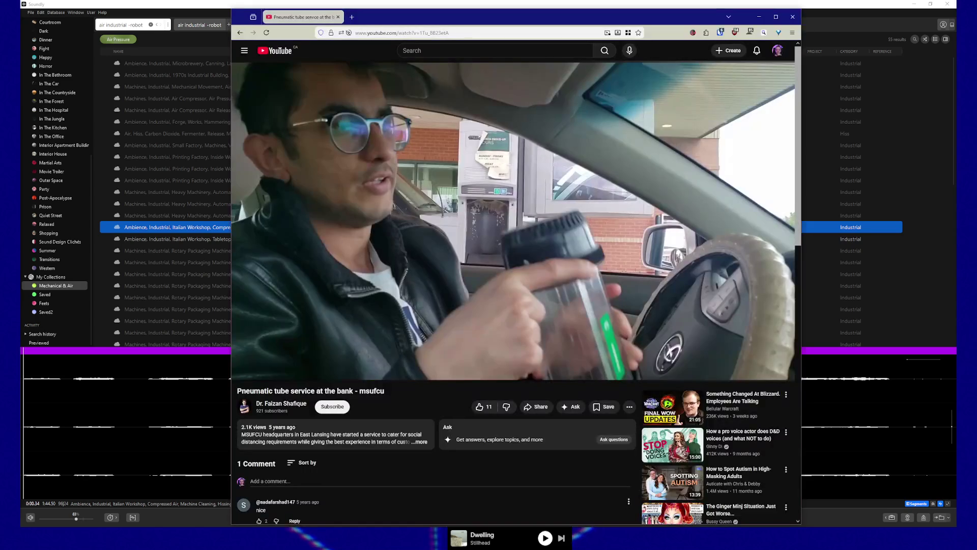
double_click(774, 17)
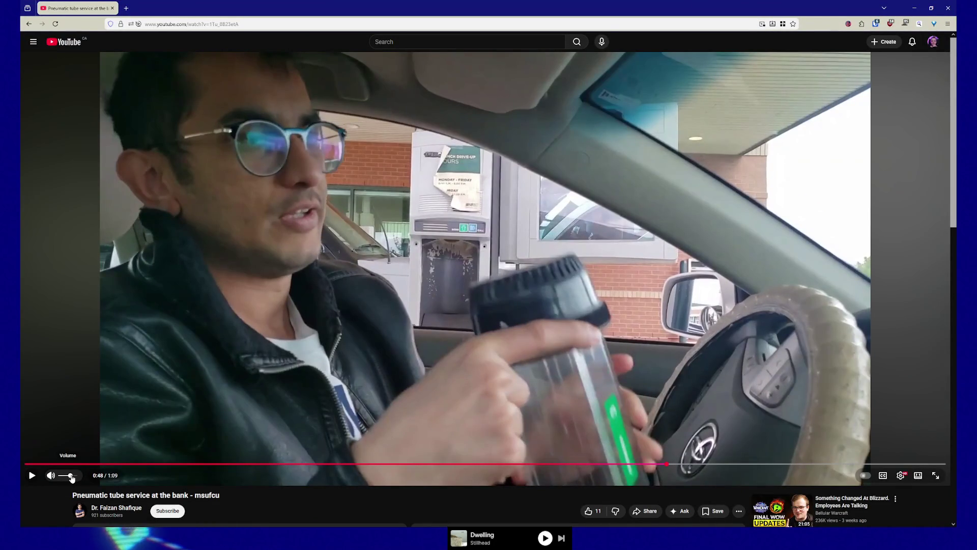
key("space")
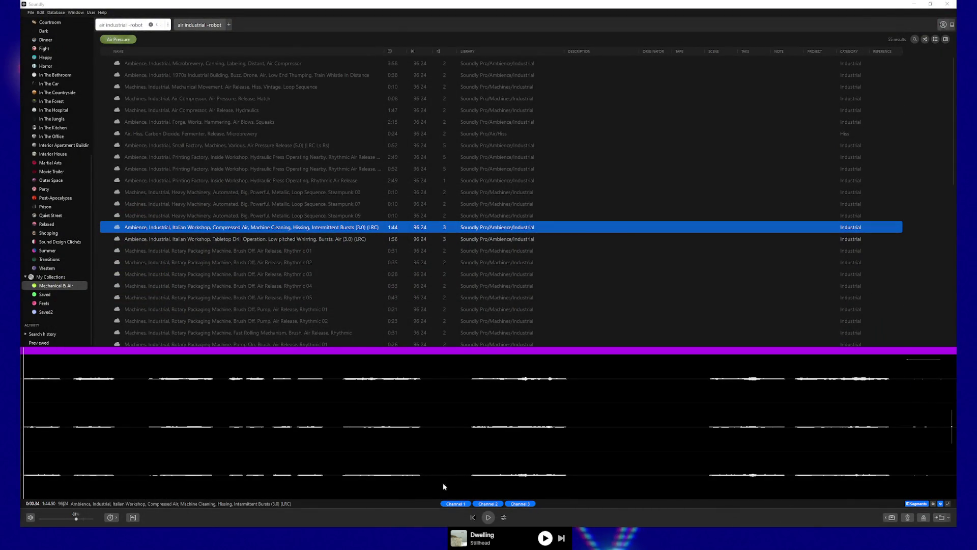
- Preview the compressed air workshop, tabletop drill, car wash and turbine Air 01 sounds
left_click(487, 519)
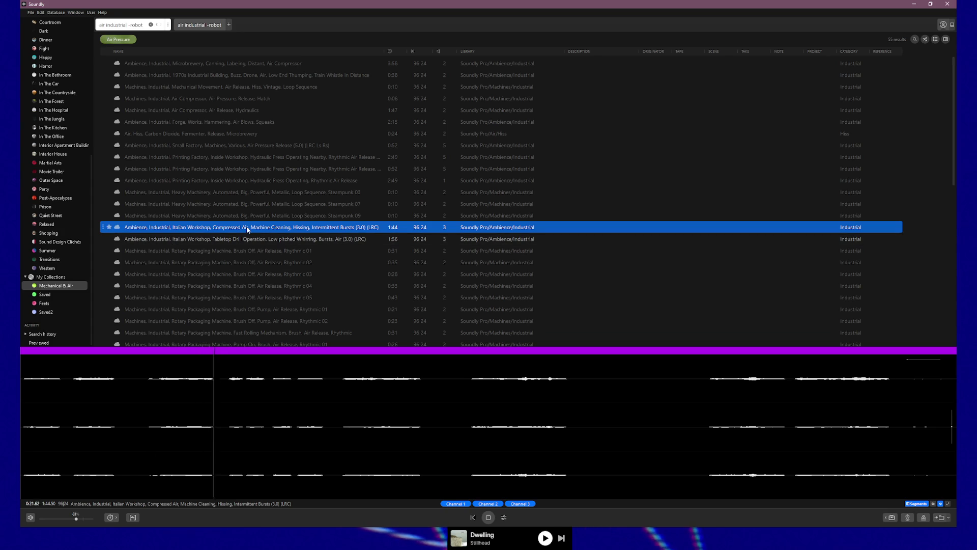
left_click(185, 238)
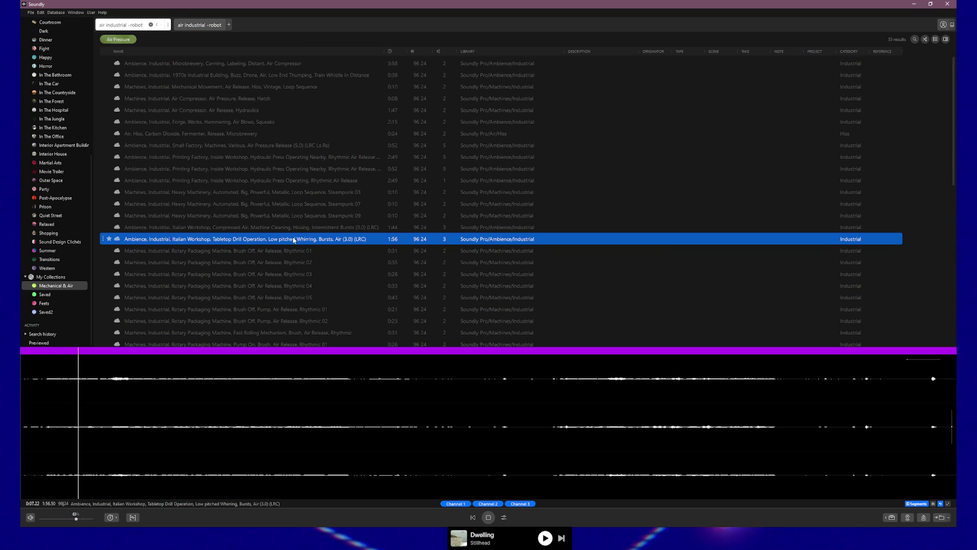
scroll(277, 244, "down", 6)
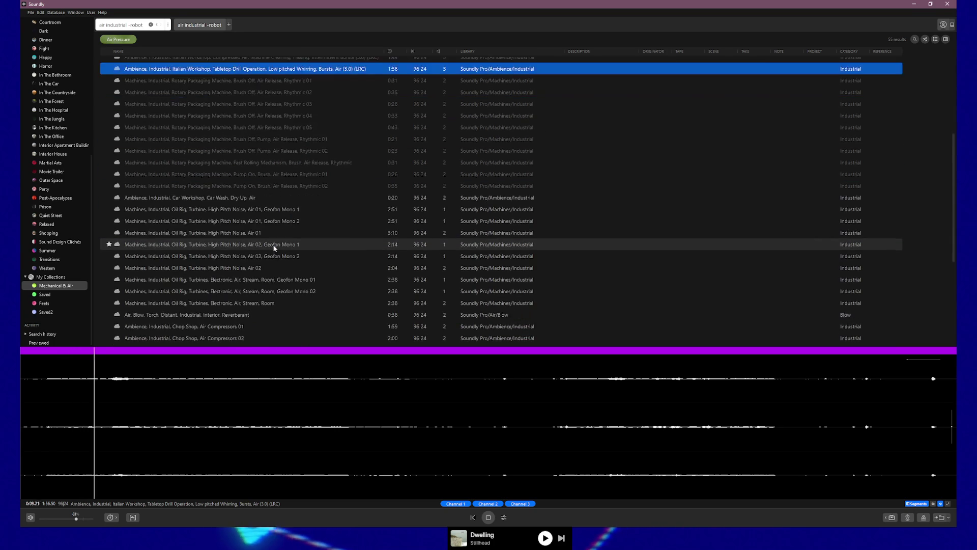
left_click(206, 169)
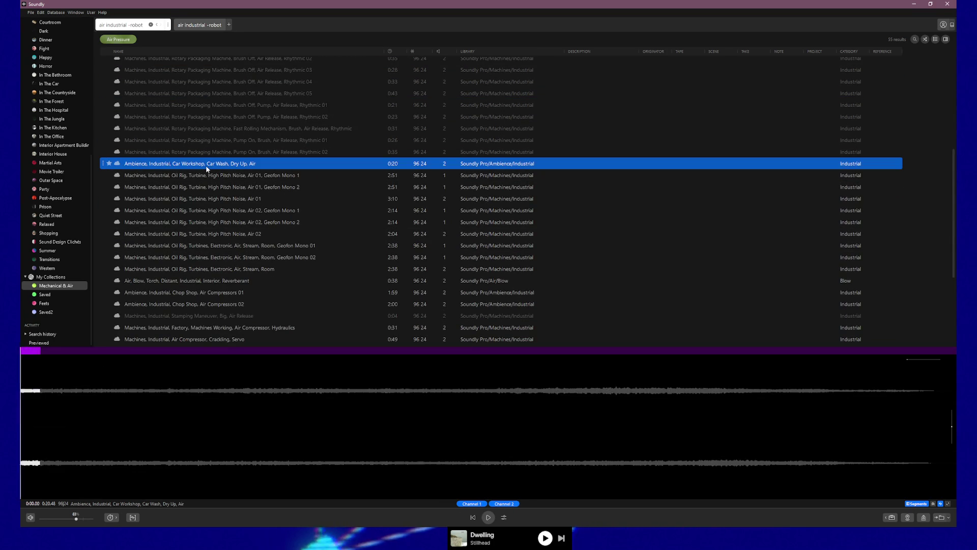
left_click(204, 175)
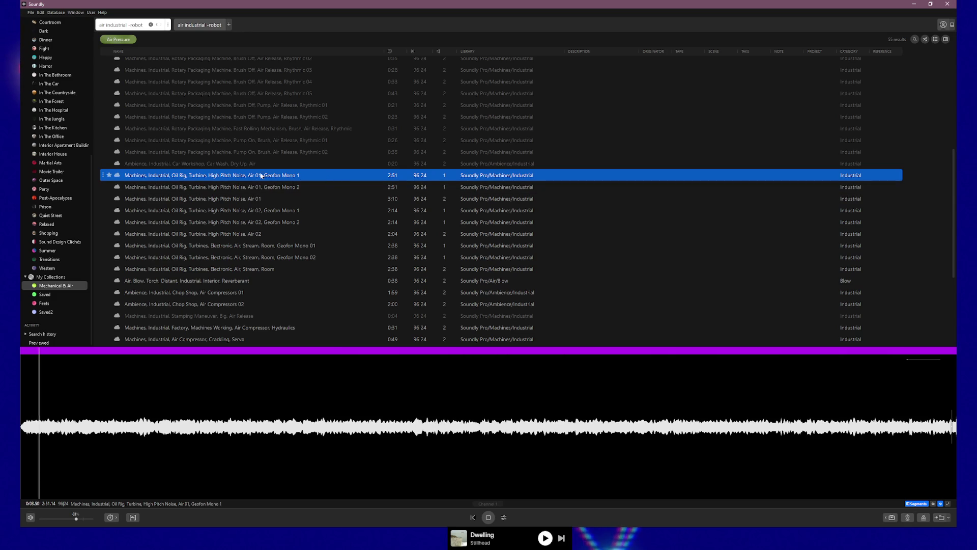
left_click(251, 185)
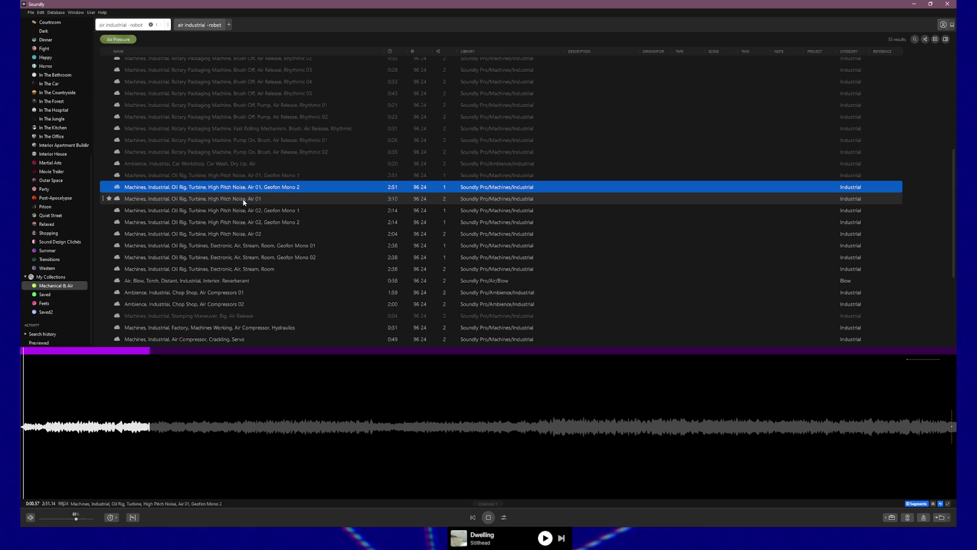
left_click(243, 200)
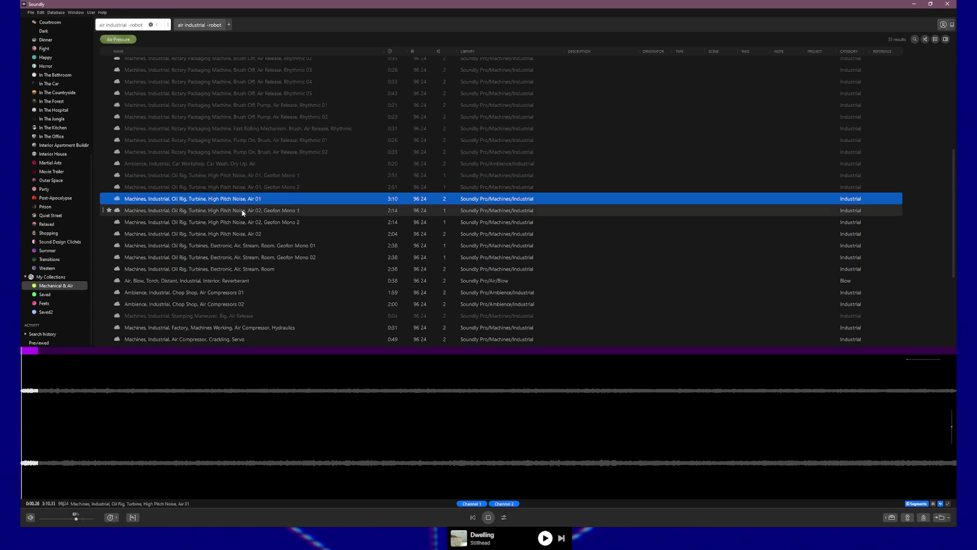
- Preview the turbine Air 02 variants, electronic air streams and the distant reverberant blow torch
left_click(243, 211)
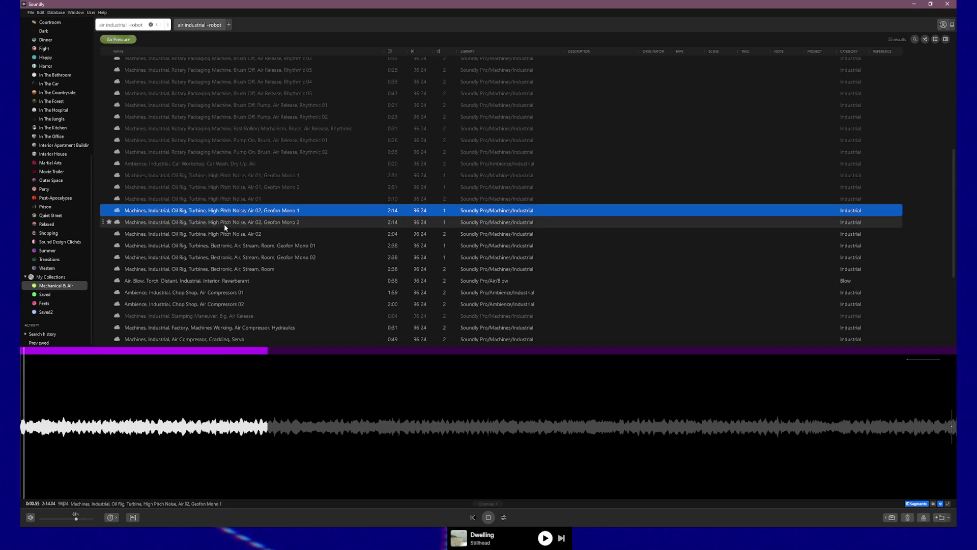
left_click(225, 223)
left_click(225, 234)
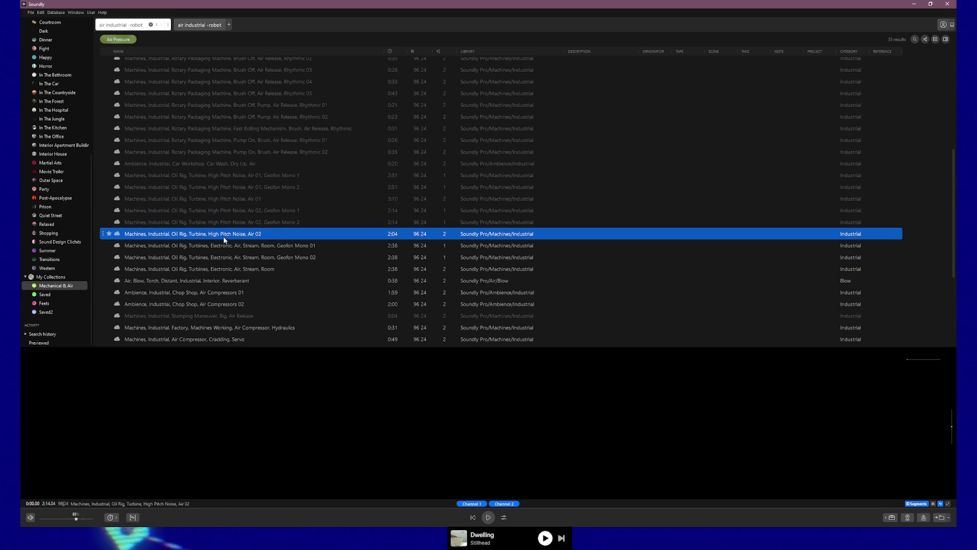
left_click(222, 247)
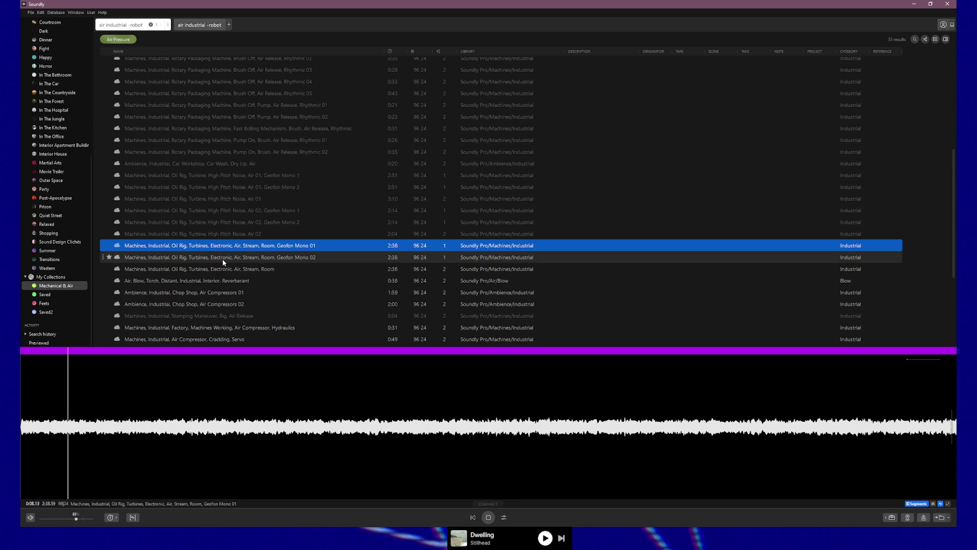
left_click(223, 262)
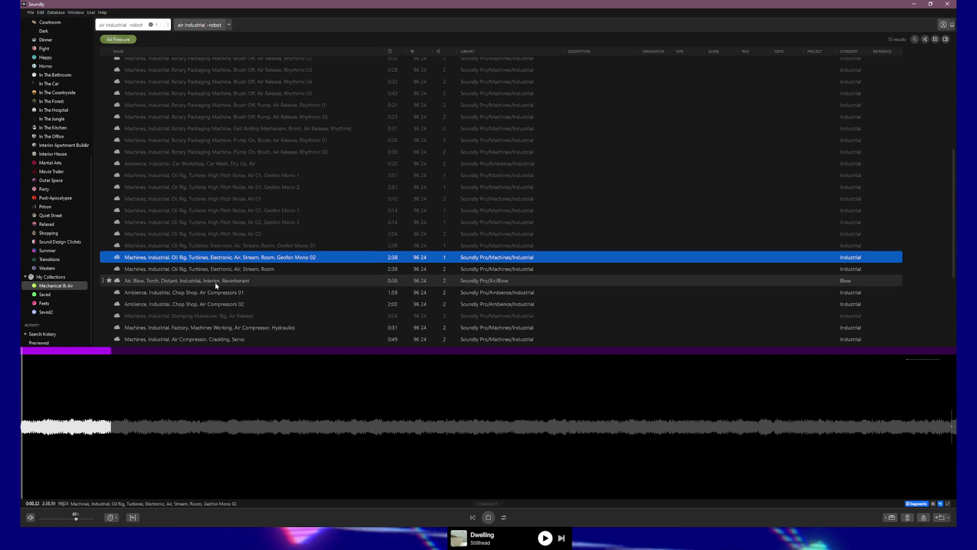
left_click(215, 282)
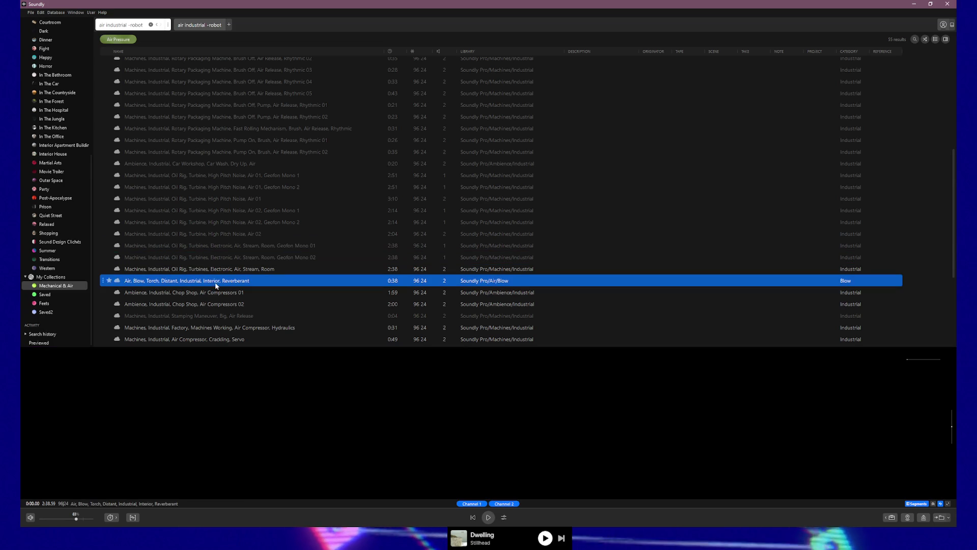
left_click(137, 24)
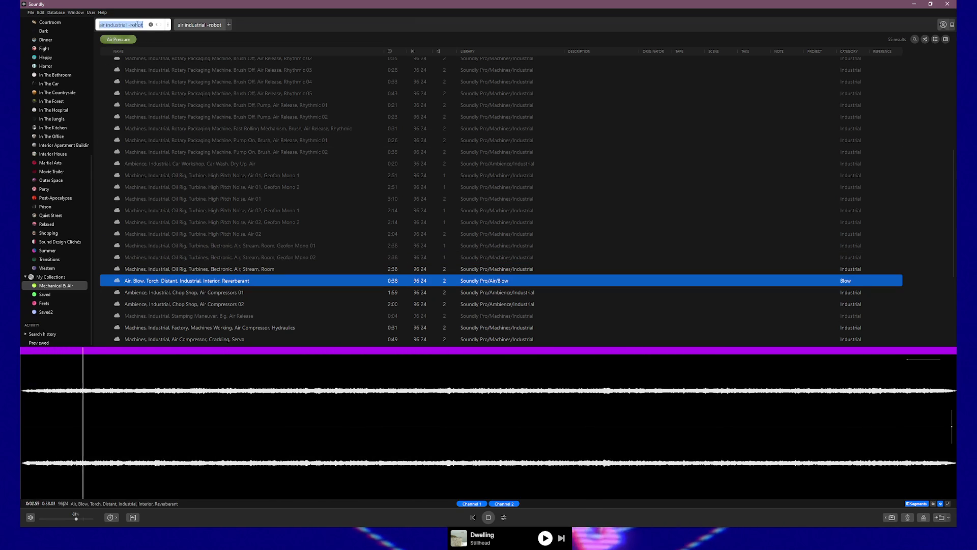
- Search Soundly for 'vacuum' and preview the Dyson upright and several Hoover clips
type("vacuum")
key("Return")
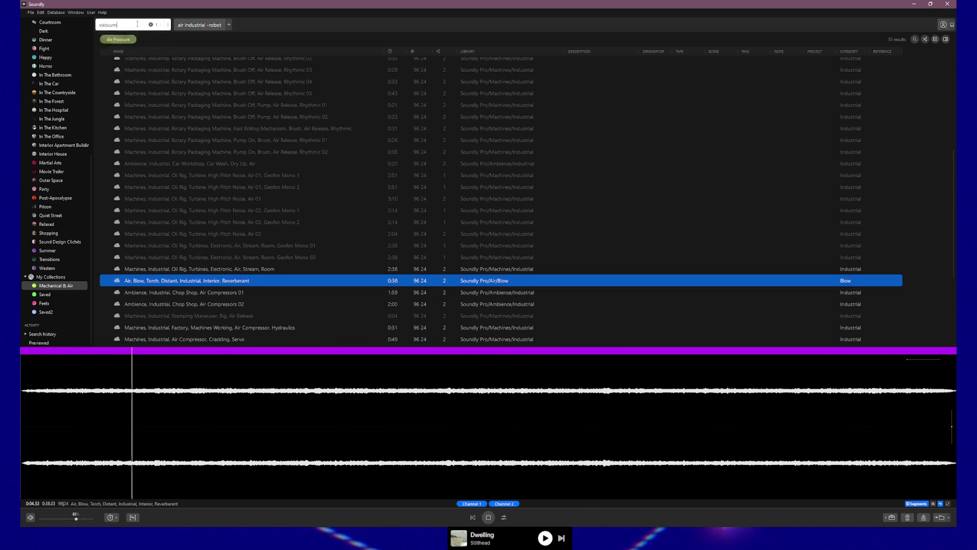
left_click(177, 62)
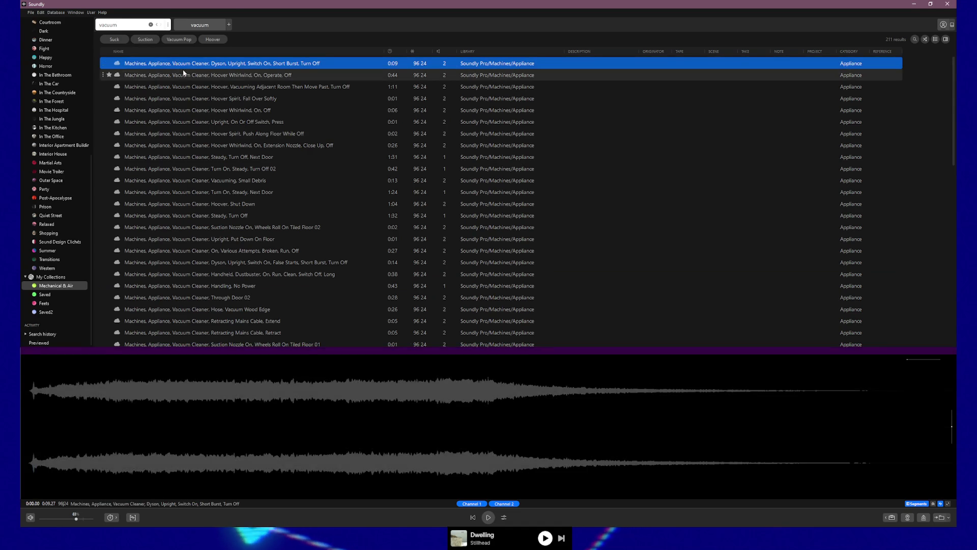
left_click(188, 76)
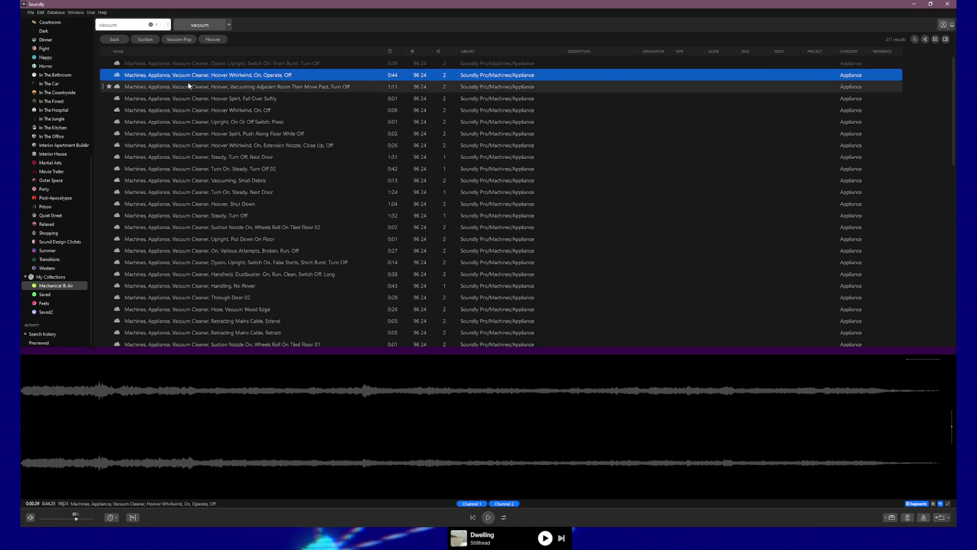
left_click(189, 89)
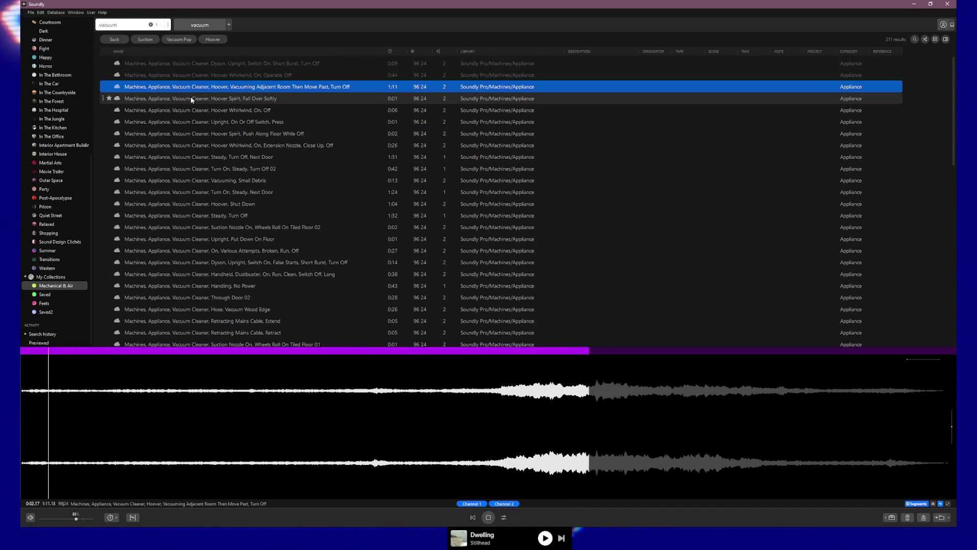
left_click(191, 99)
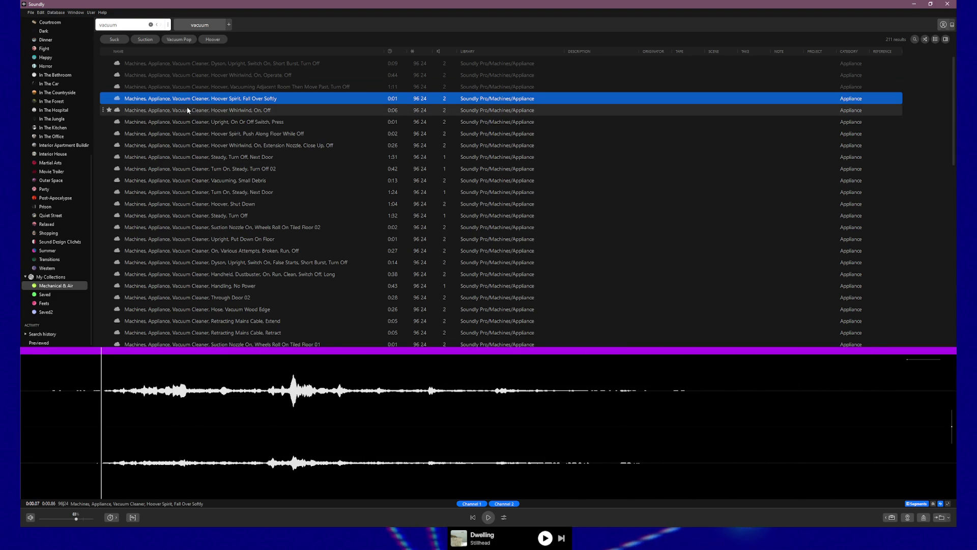
- Preview the on-off switch clips and the 'Vacuum Cleaner, Steady, Turn Off, Next Door' recording
left_click(187, 111)
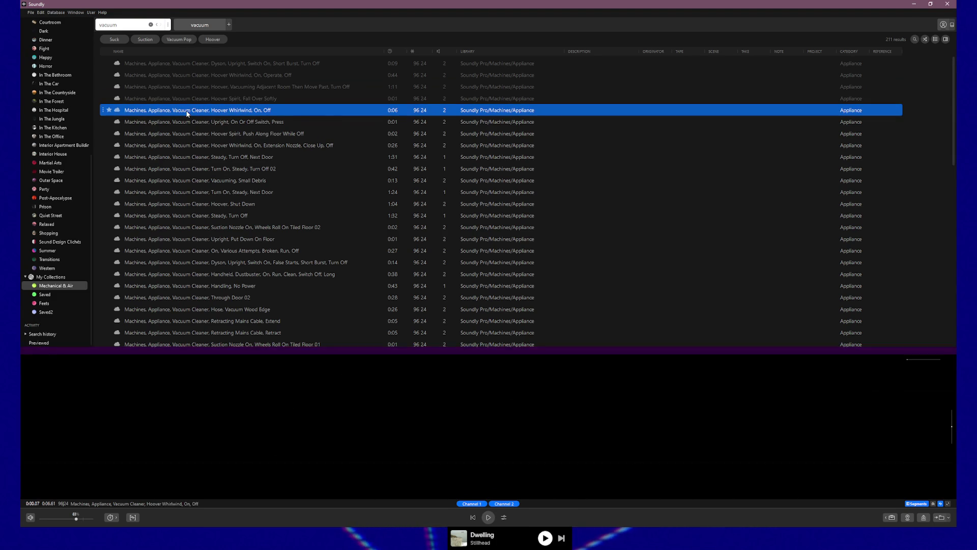
left_click(187, 121)
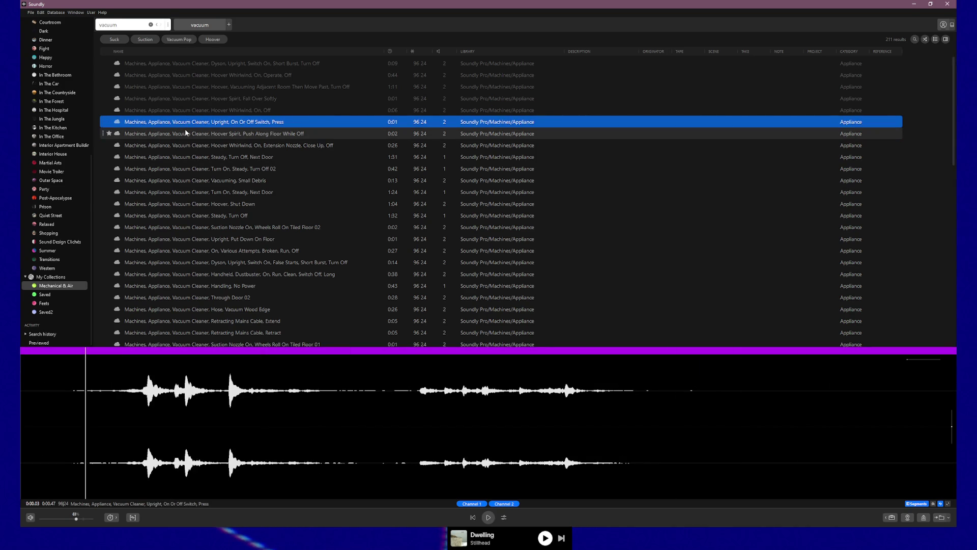
left_click(184, 172)
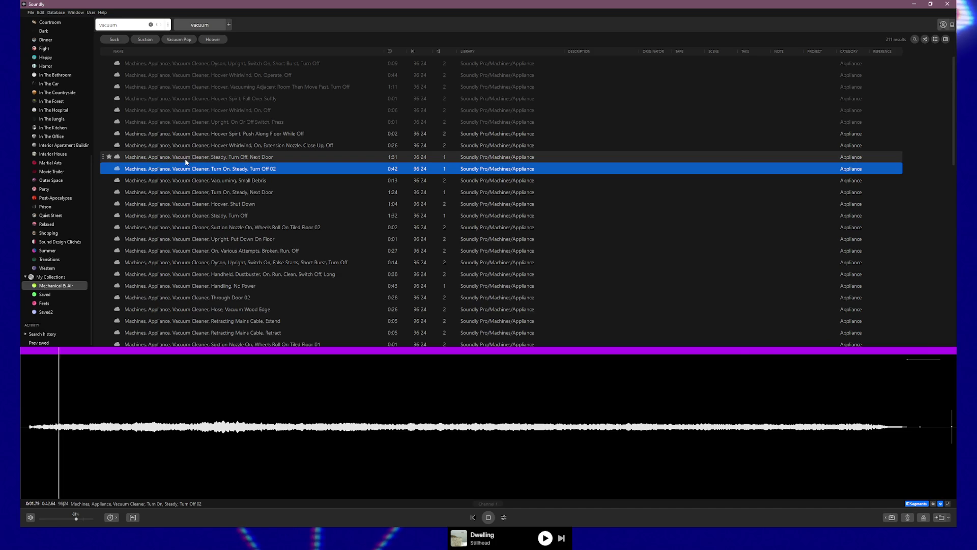
left_click(186, 159)
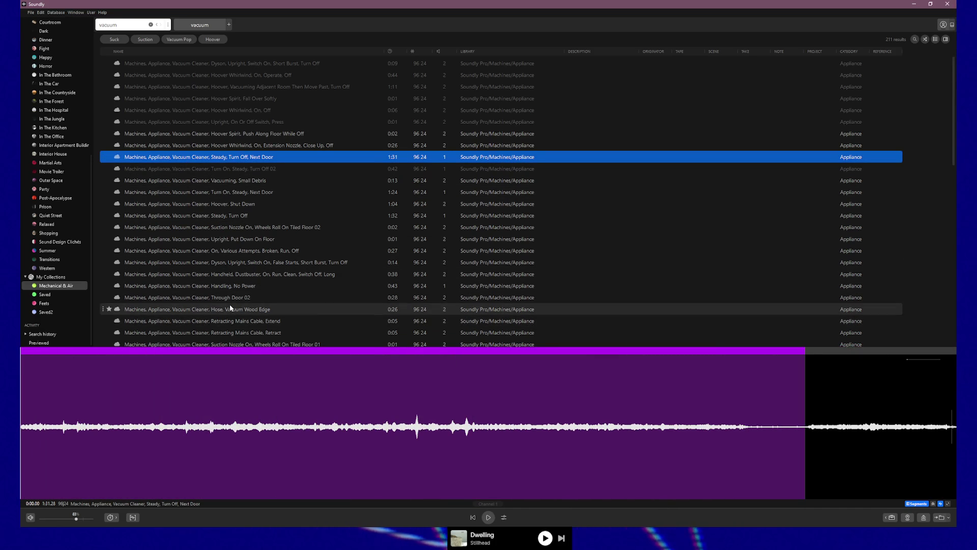
scroll(230, 305, "down", 3)
scroll(230, 303, "down", 3)
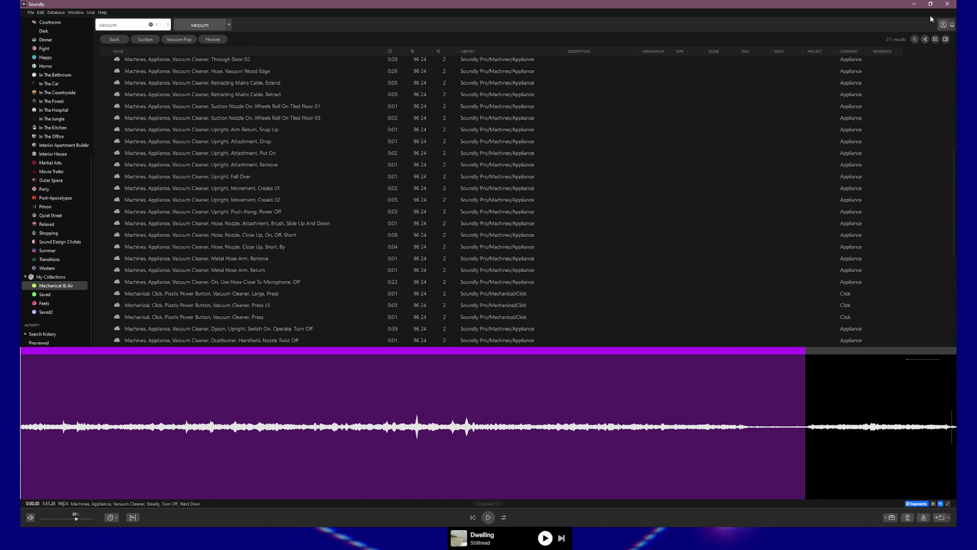
- Back in Clip Studio Paint, paint a stroke along the lit wall edge and compare the door layers
left_click(914, 7)
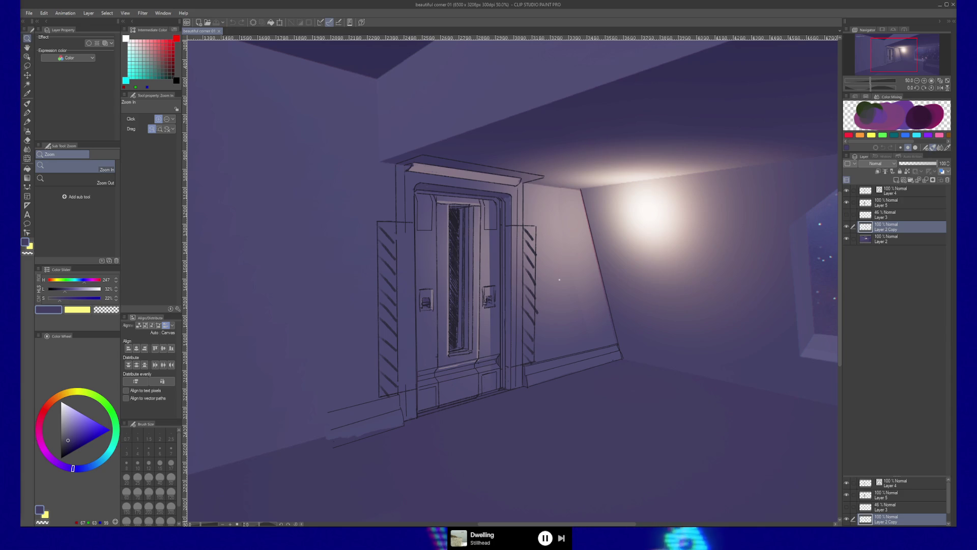
left_click_drag(574, 189, 610, 328)
left_click(846, 226)
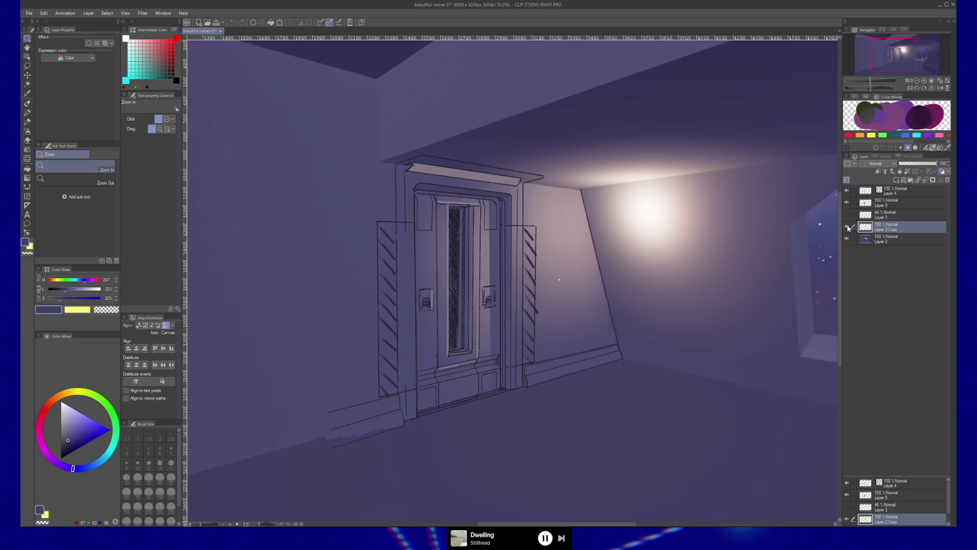
left_click(847, 194)
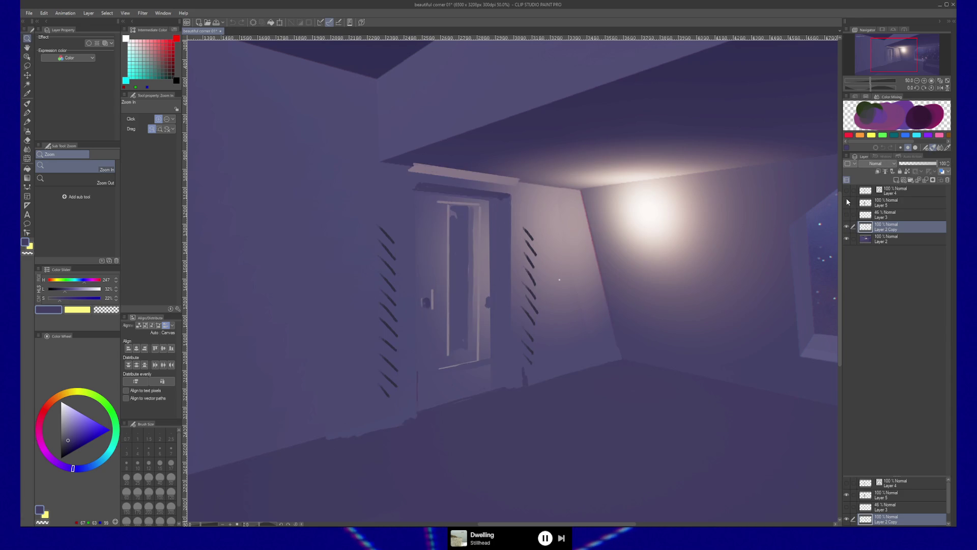
left_click(846, 197)
left_click(846, 198)
left_click(845, 192)
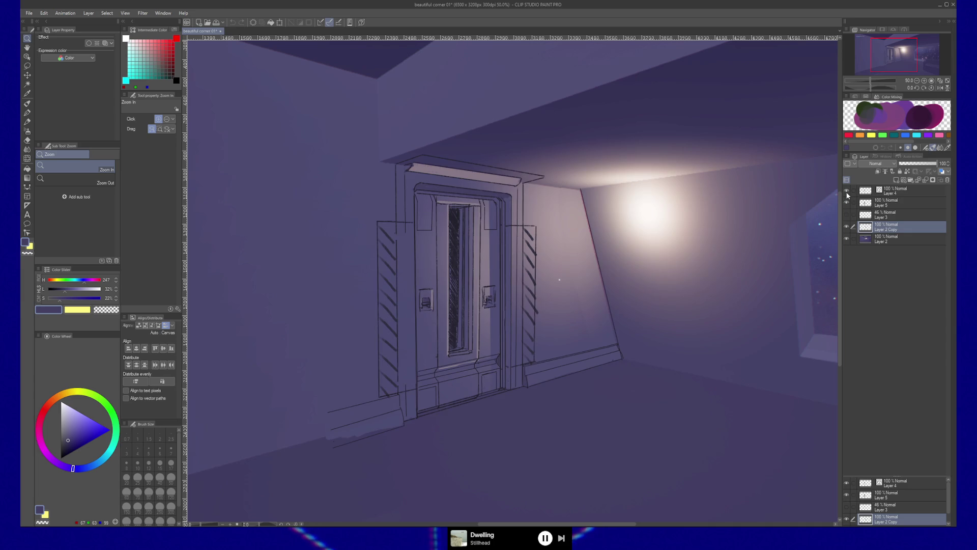
- Group Layers 4, 5, 3 and 2 Copy into Folder 1 and add a new Layer 1 above it
left_click(893, 195)
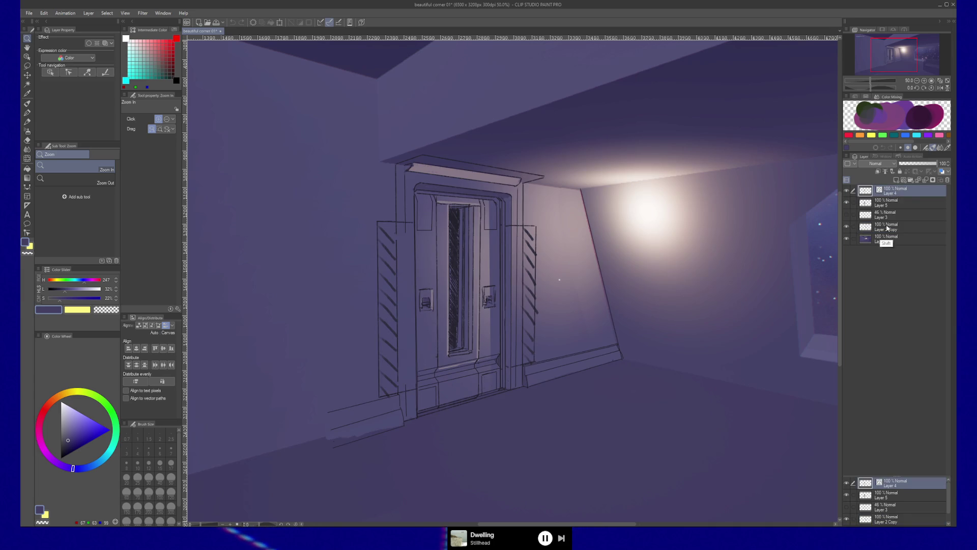
left_click(887, 229, "shift")
key("ctrl+g")
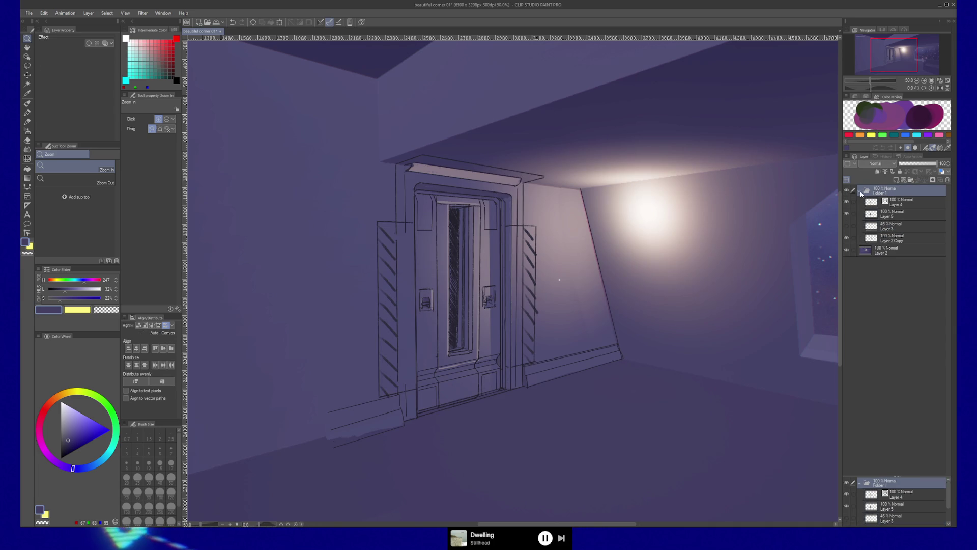
left_click(860, 192)
left_click(896, 181)
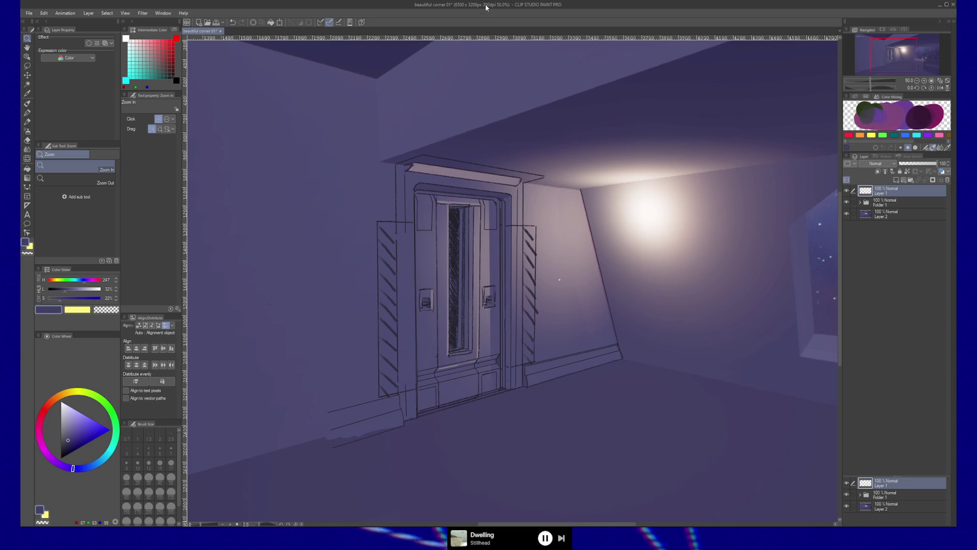
key("b")
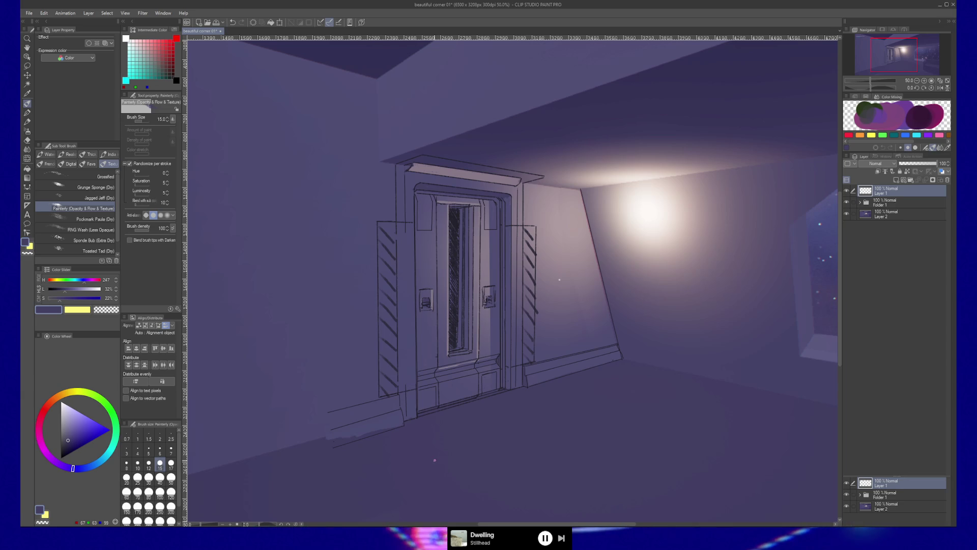
- Expand Folder 1, compare the door sketch and Layer 5 by toggling them, and select Layer 5
left_click(861, 202)
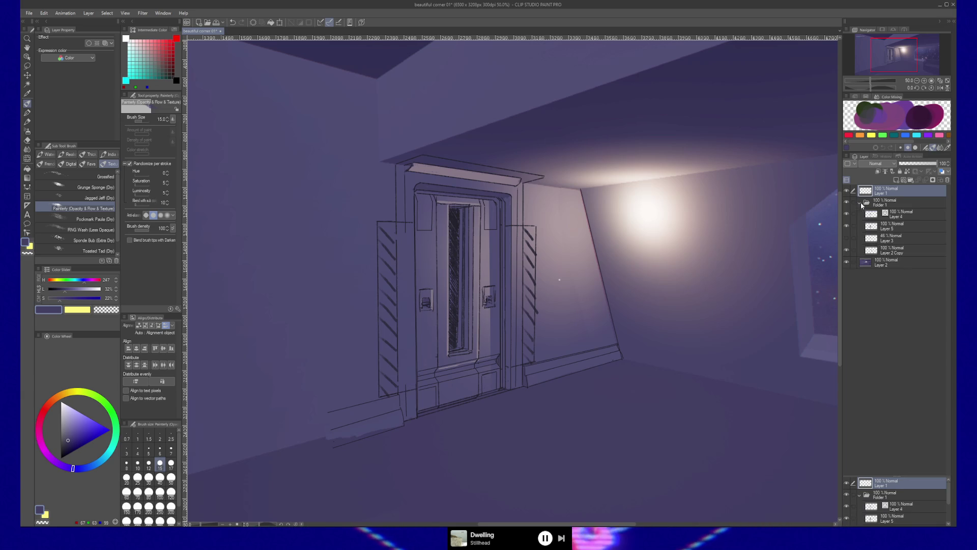
left_click(847, 215)
left_click(846, 214)
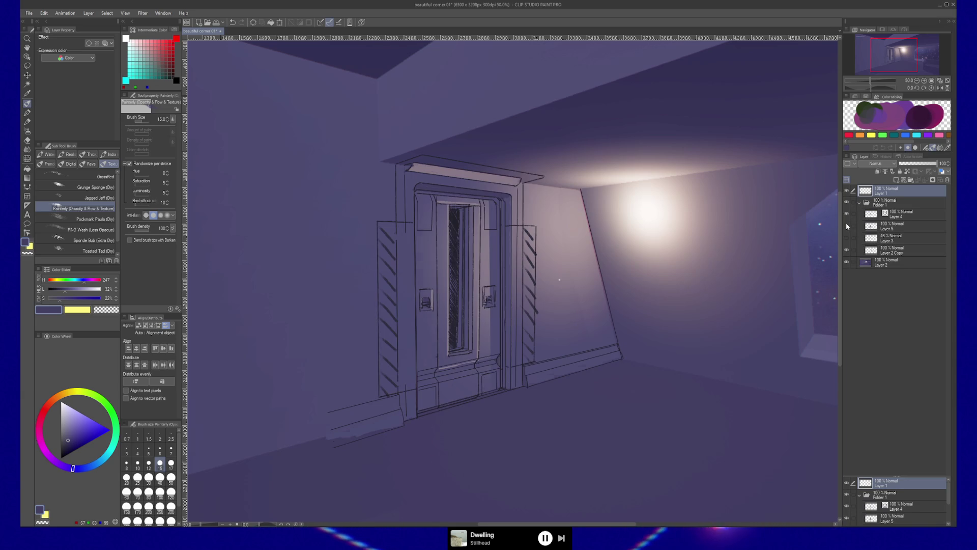
left_click(846, 226)
left_click(846, 226)
left_click(847, 226)
left_click(846, 226)
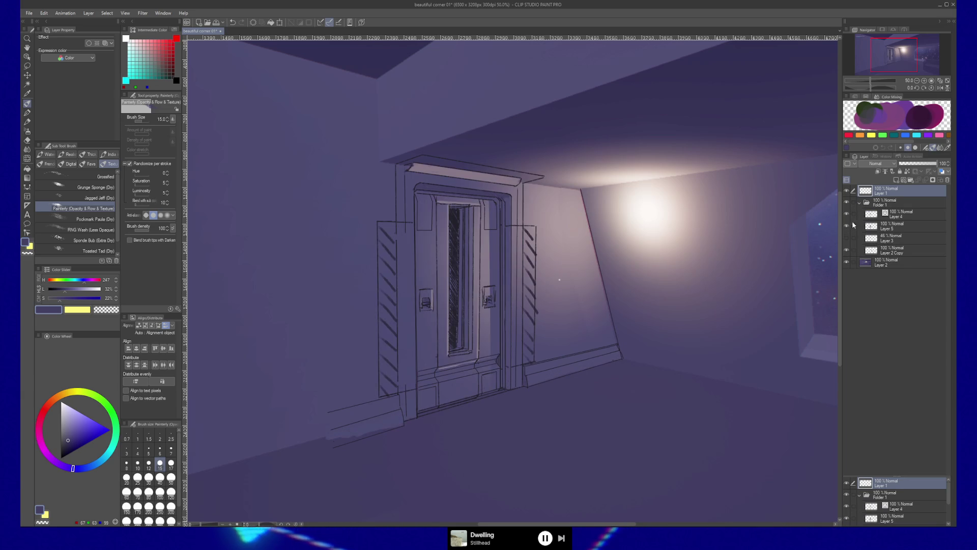
left_click(891, 226)
key("e")
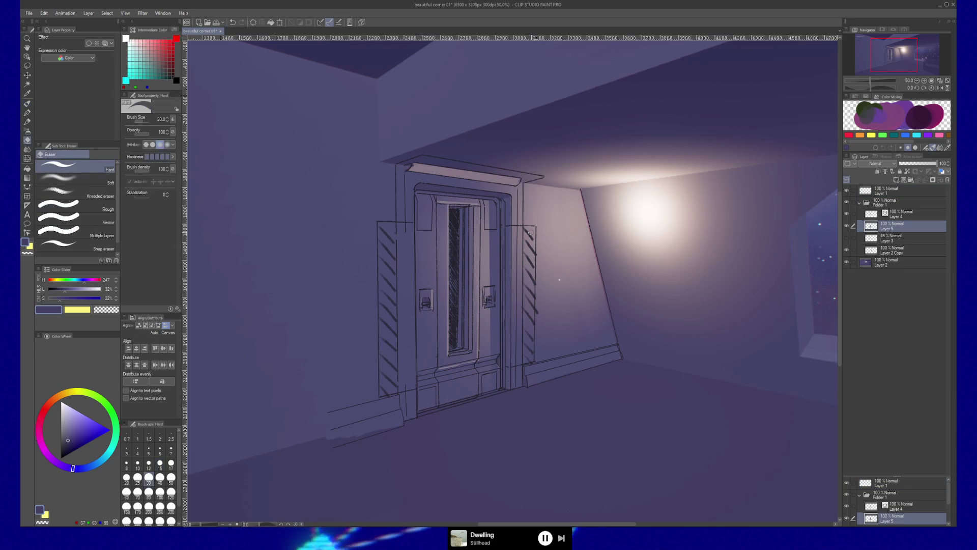
left_click_drag(528, 235, 530, 263)
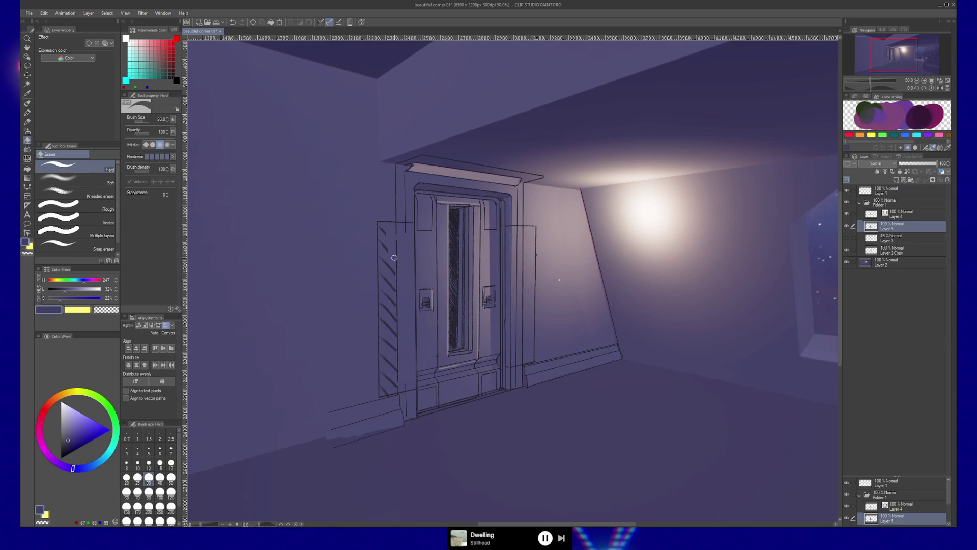
left_click_drag(394, 258, 381, 230)
key("ctrl+z")
key("ctrl+z")
key("ctrl+z")
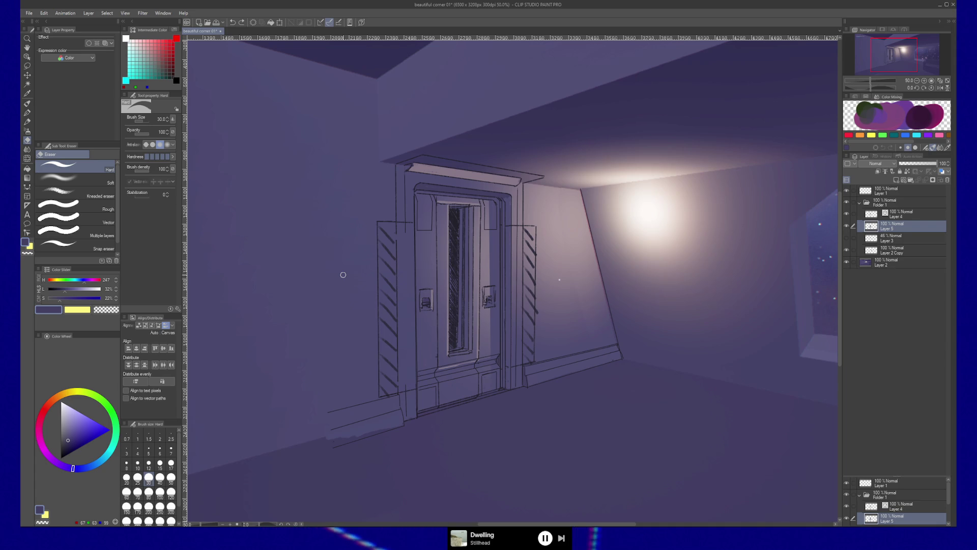
- Select Layer 4 and sample the muted purple wall colour (hue 261, 42%, 13%) from the canvas
left_click(888, 192)
left_click(846, 213)
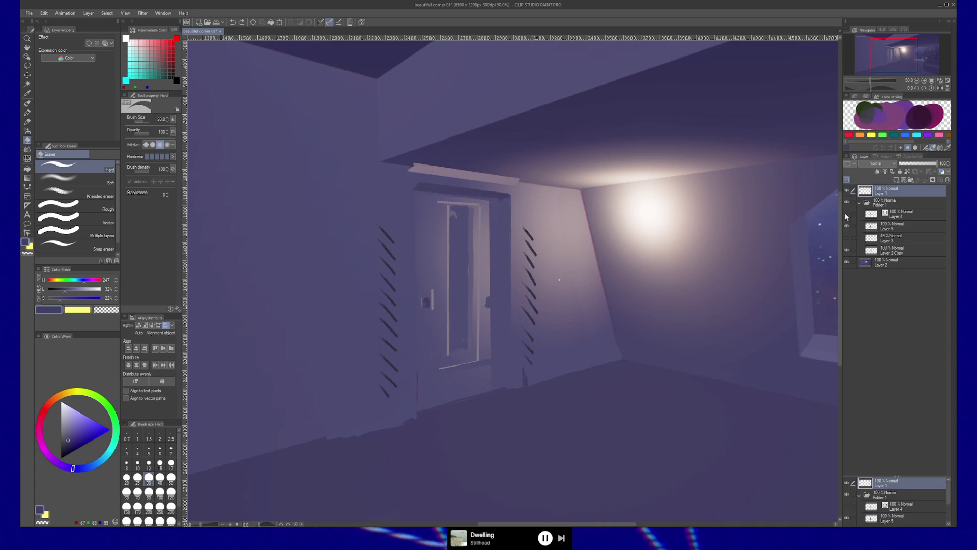
left_click(845, 213)
left_click(898, 214)
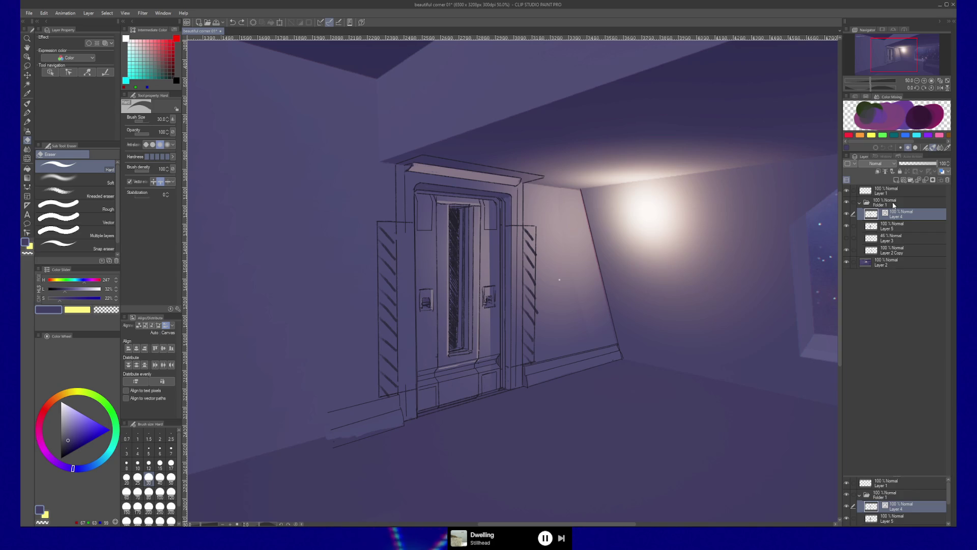
left_click(285, 214, "alt")
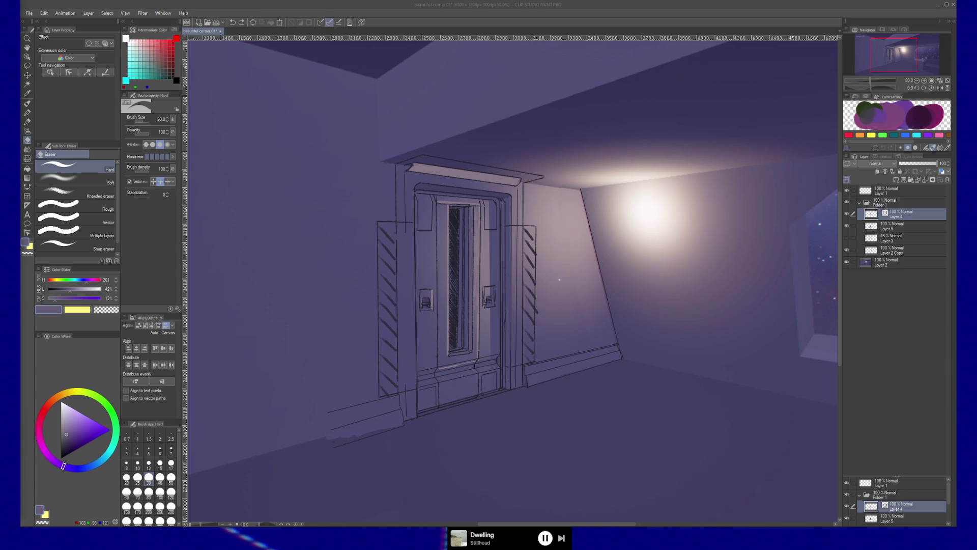
left_click(583, 9)
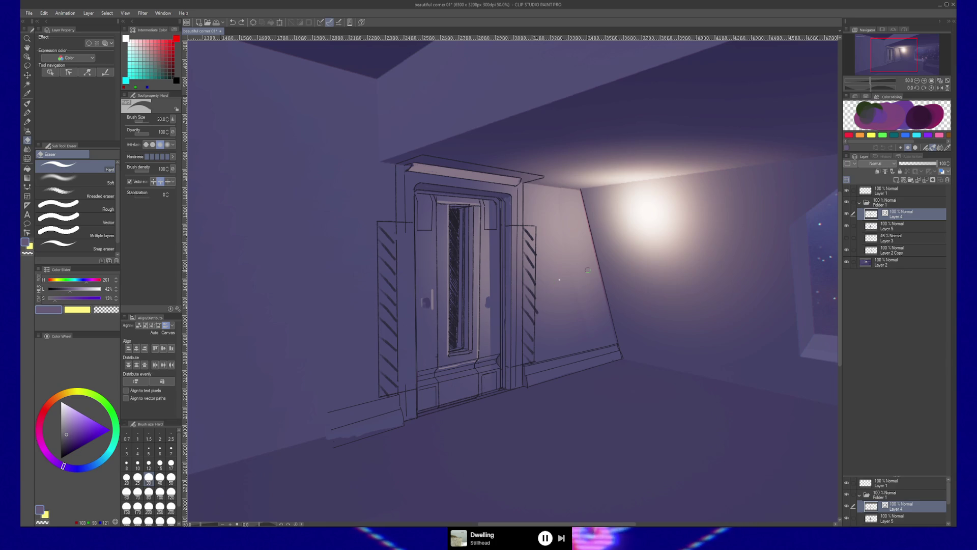
- Draw a polyline selection around the door's lower window, then switch to Layer 5
key("m")
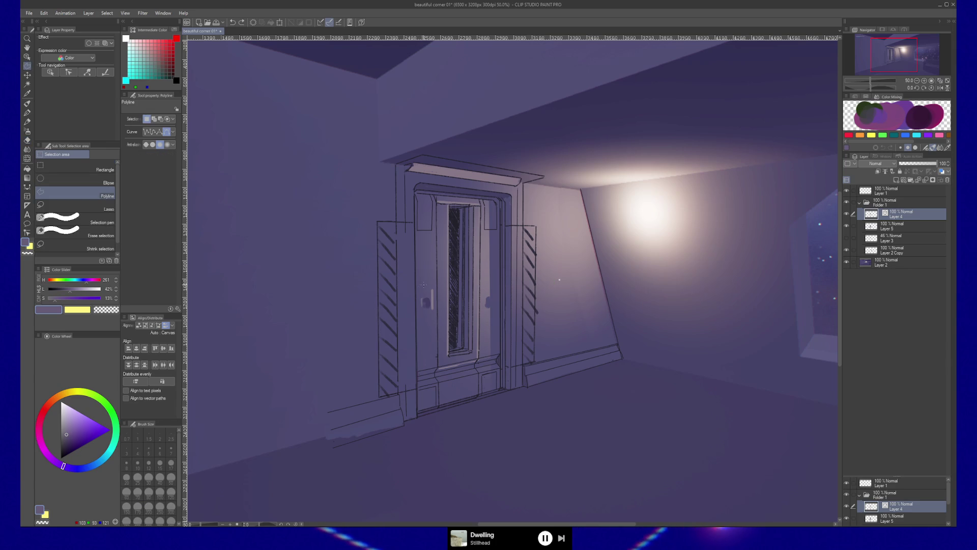
left_click(420, 292)
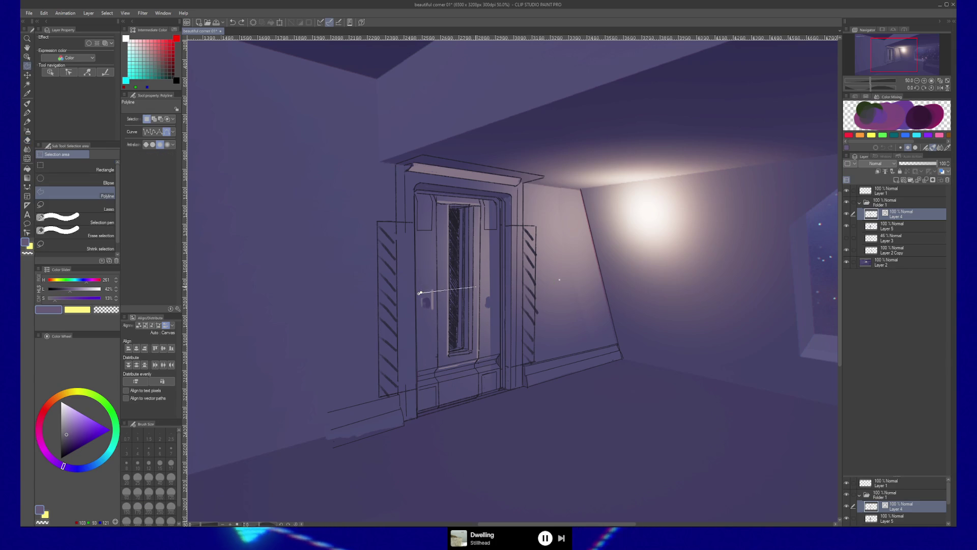
left_click(499, 288)
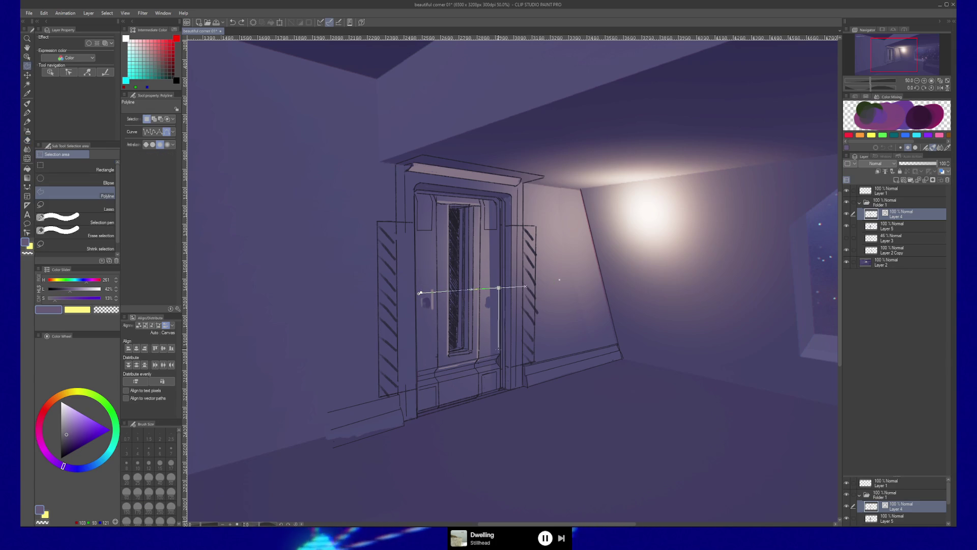
left_click(498, 351)
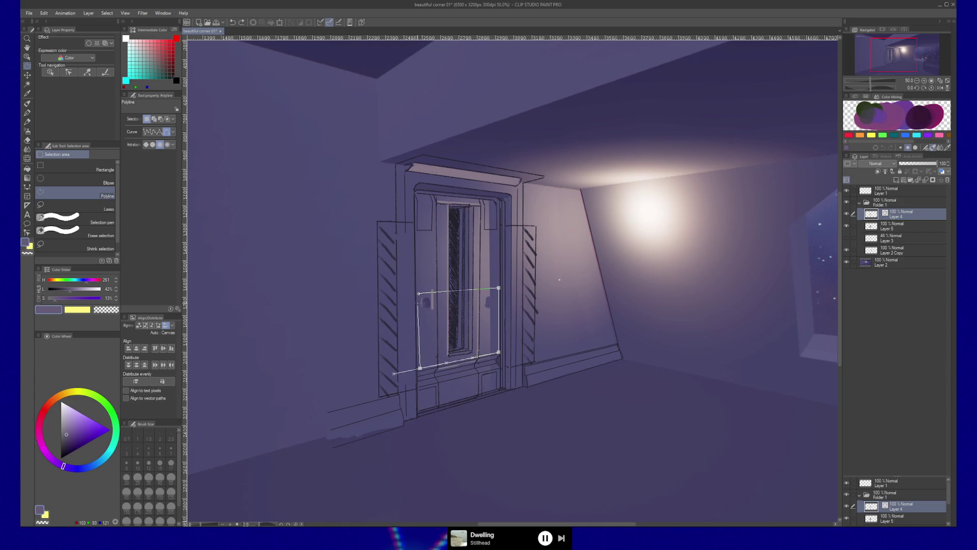
left_click(417, 293)
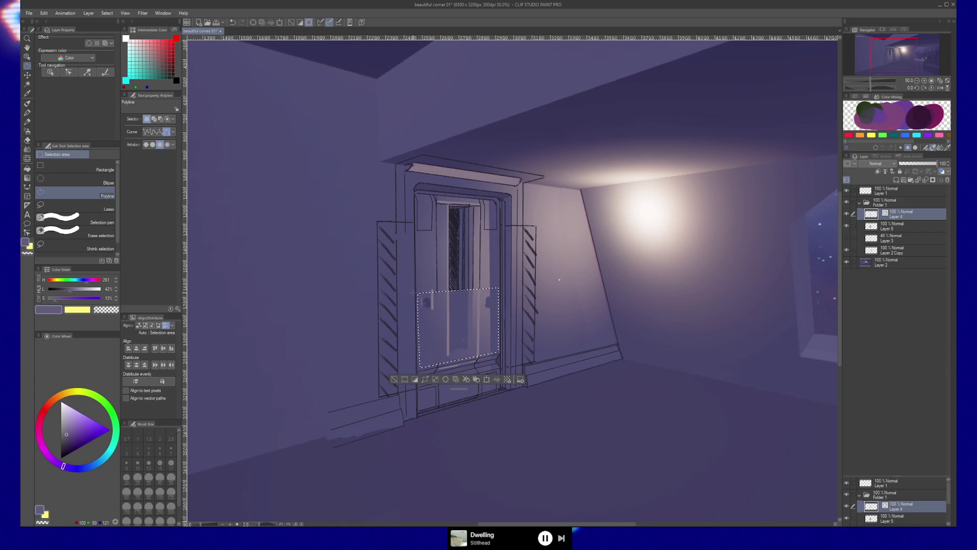
left_click(868, 225)
- Toggle Layer 5 on and off to compare the door's window area
key("b")
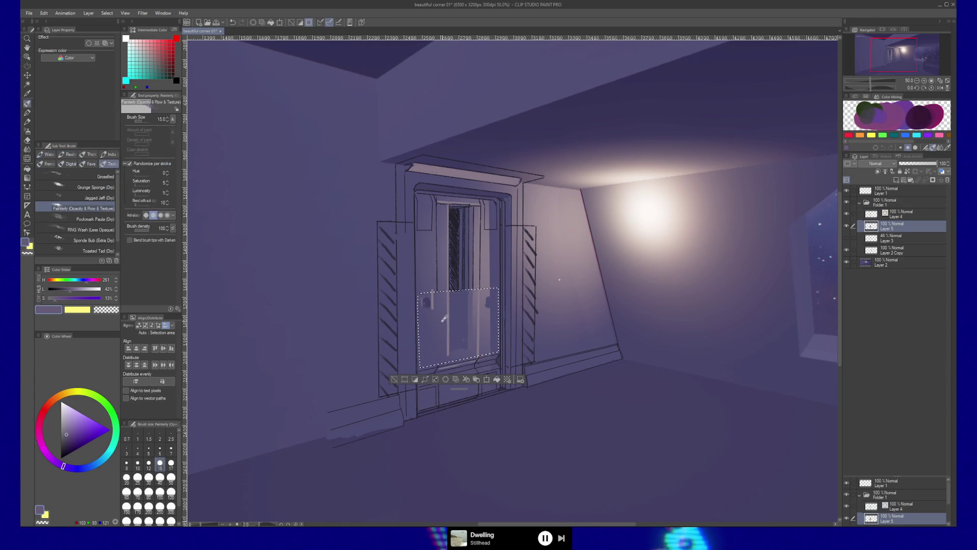
left_click(448, 303, "alt")
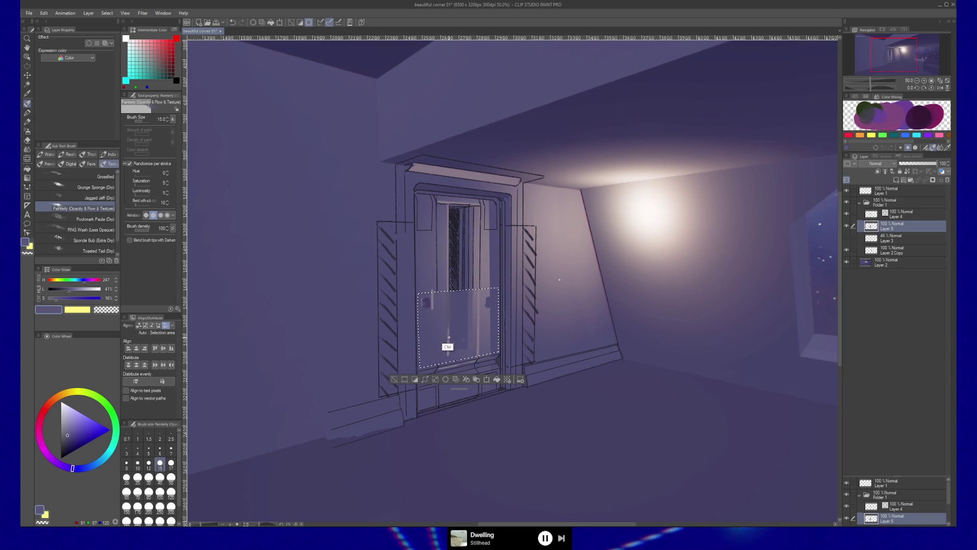
left_click(846, 226)
left_click(846, 226)
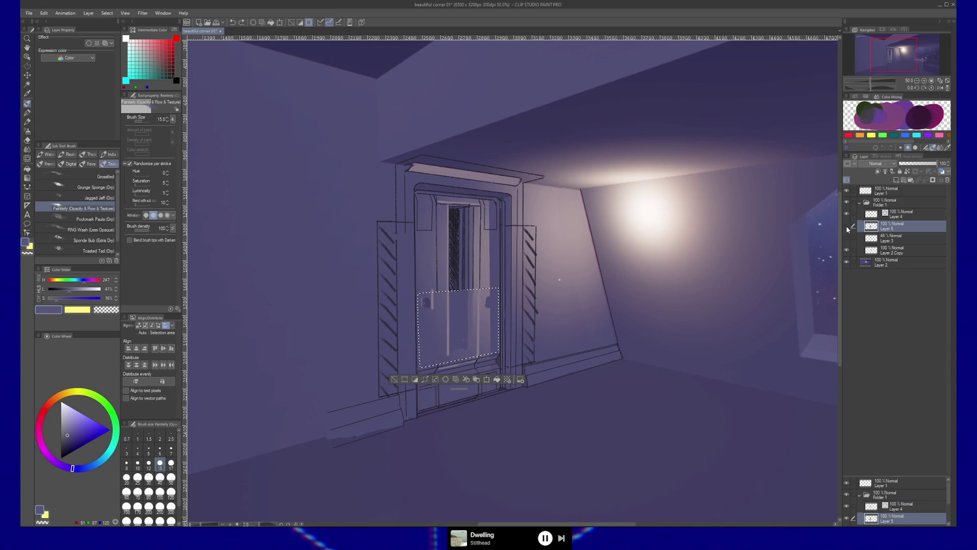
left_click(846, 226)
left_click(845, 226)
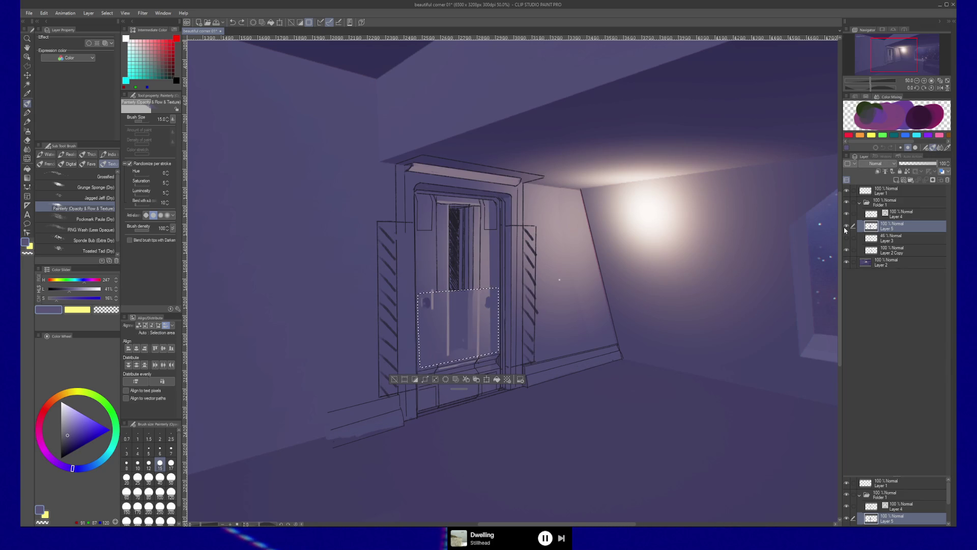
- Blend away the light streak in the door panel and pick a lighter grey-purple
left_click(30, 139)
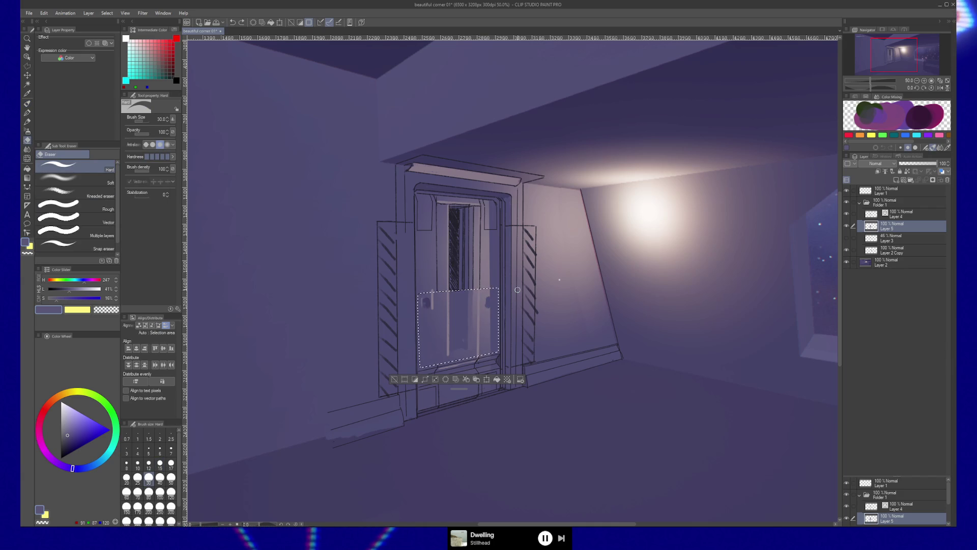
key("j")
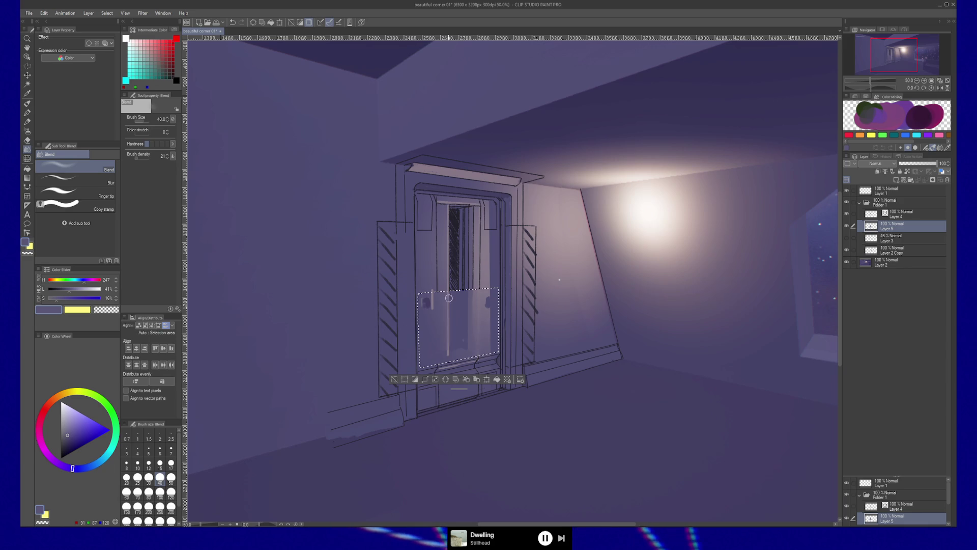
left_click_drag(475, 291, 449, 299)
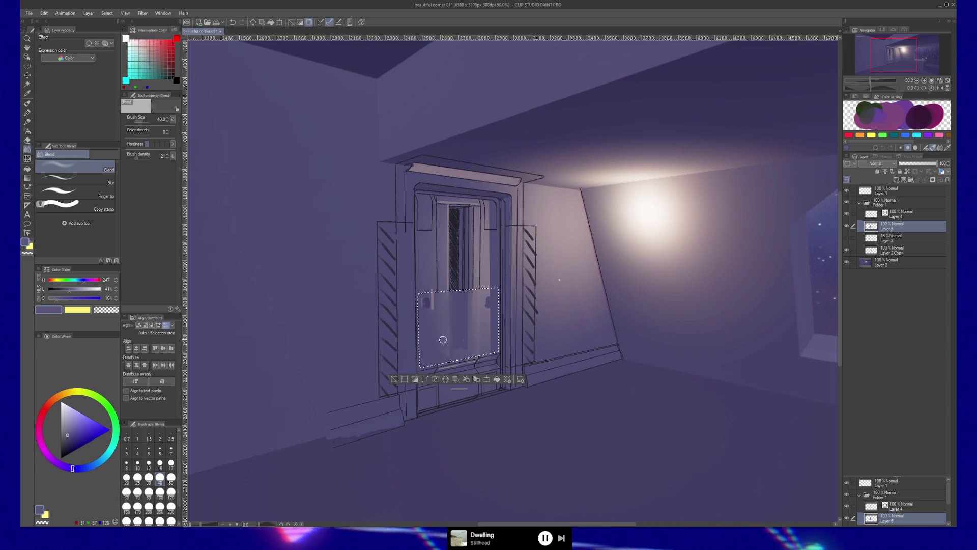
key("b")
left_click_drag(476, 284, 496, 285)
left_click(475, 326, "alt")
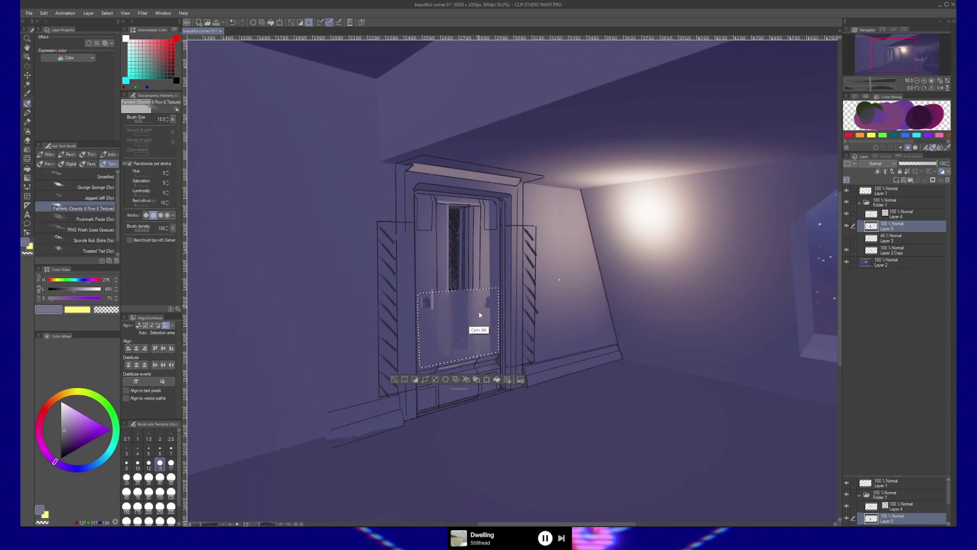
- Airbrush the door panel a bluer purple with the Soft airbrush, shrinking it to size 60
key("b")
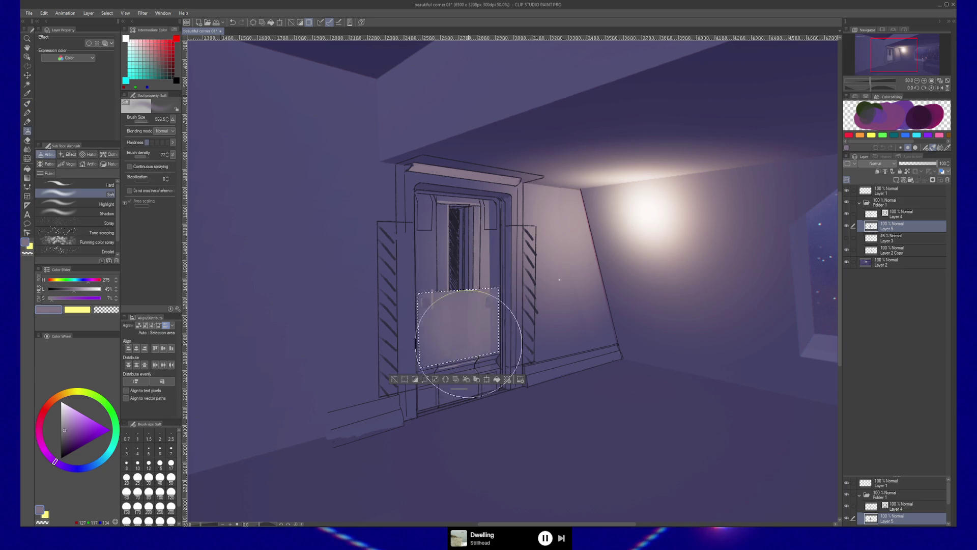
left_click(461, 326, "alt")
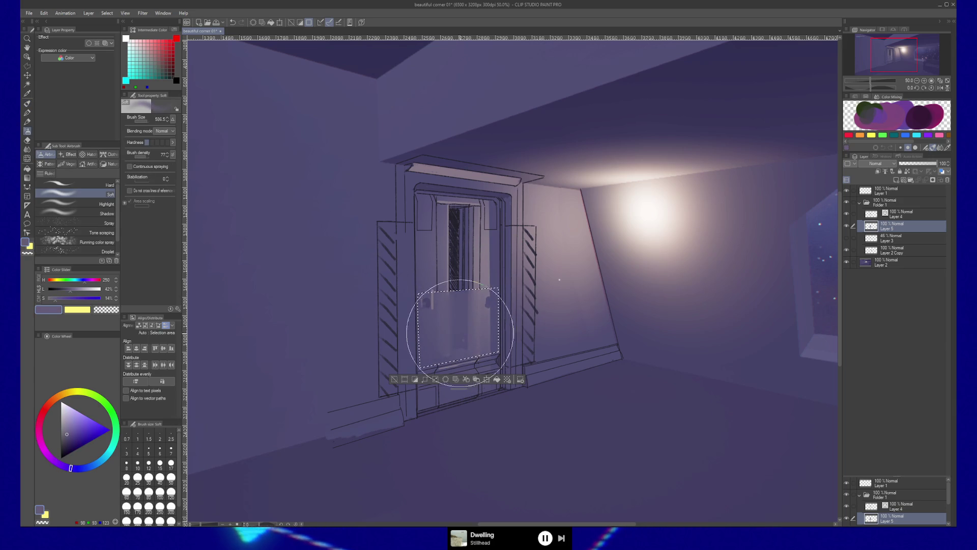
left_click_drag(461, 326, 459, 334)
key("bracketleft")
key("bracketleft")
key("bracketleft")
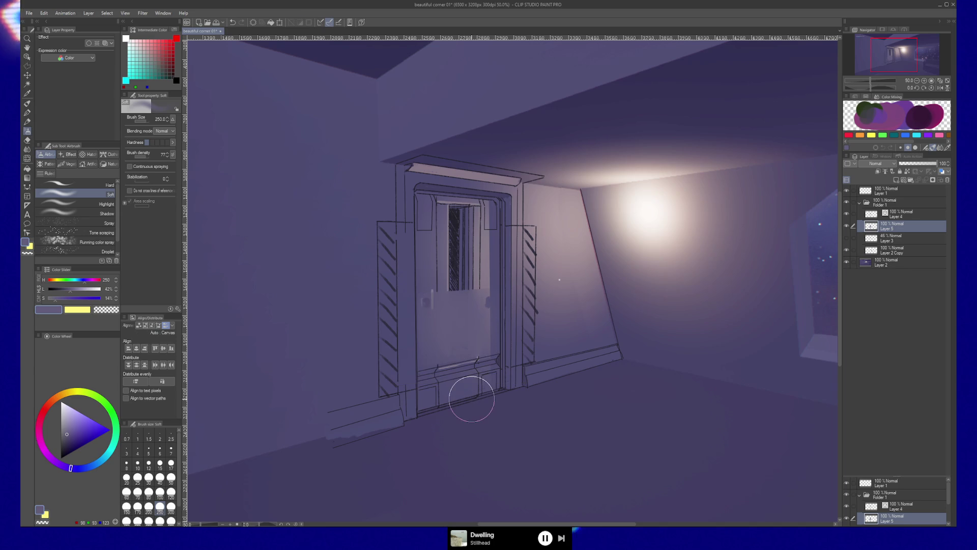
key("bracketleft")
key("bracketleft")
key("bracketleft")
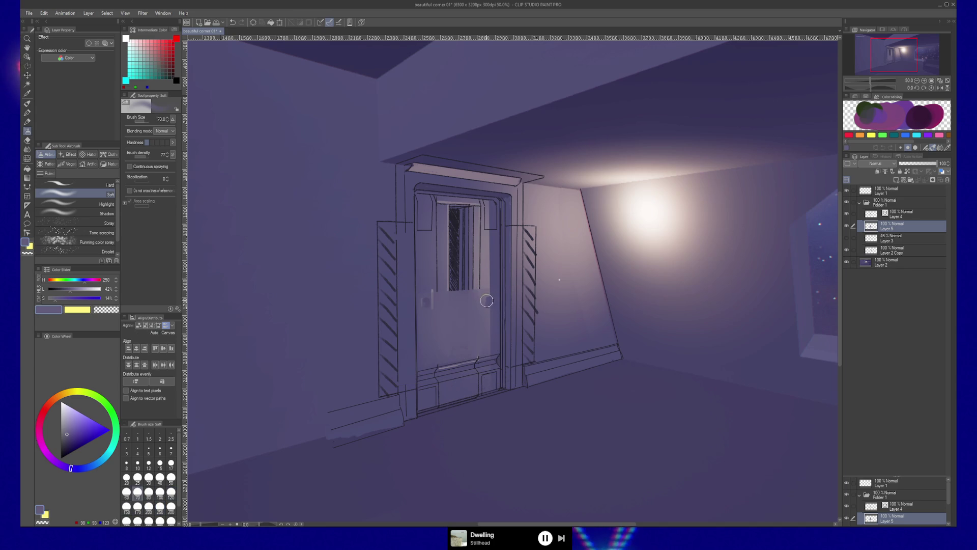
key("bracketleft")
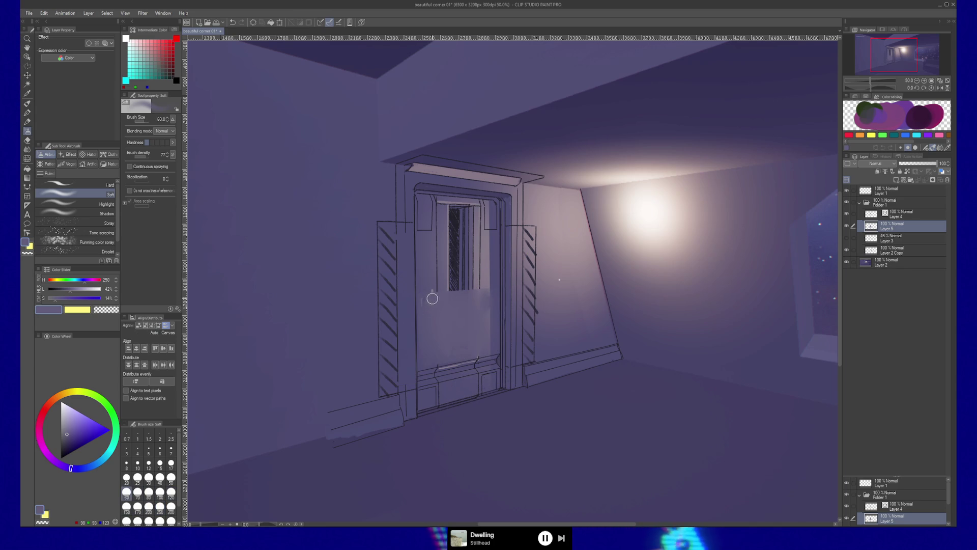
left_click(428, 280, "alt")
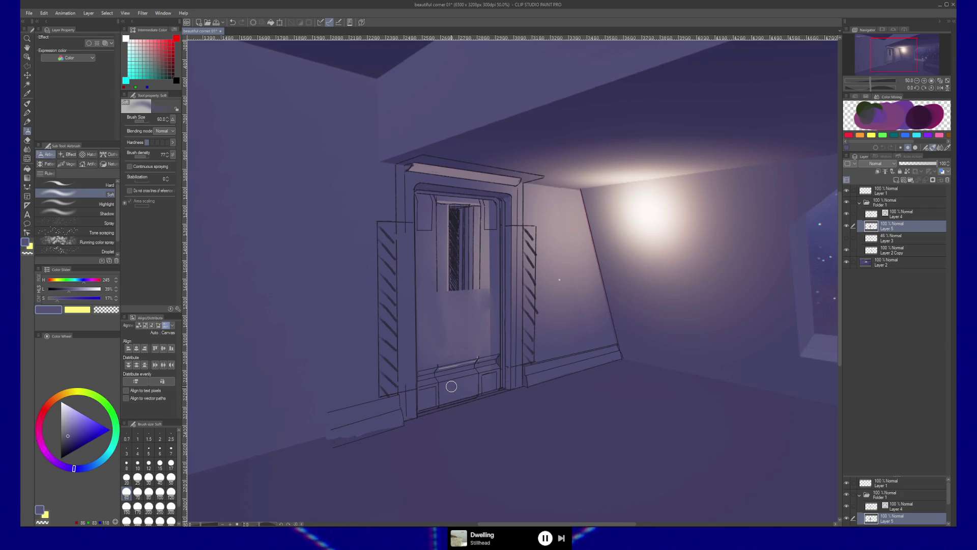
left_click(846, 217)
left_click(846, 214)
- On Layer 4, trace a polyline selection around the upper part of the door
left_click(900, 215)
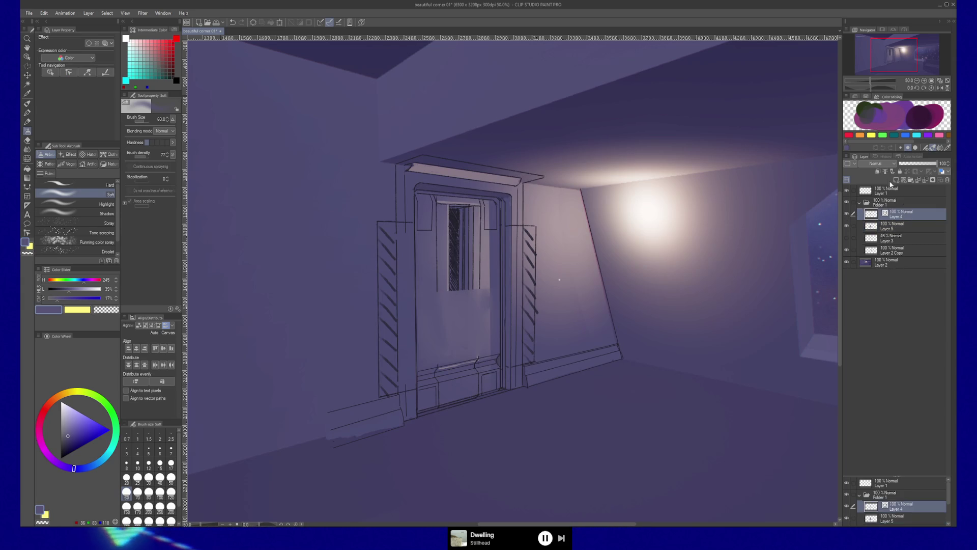
key("m")
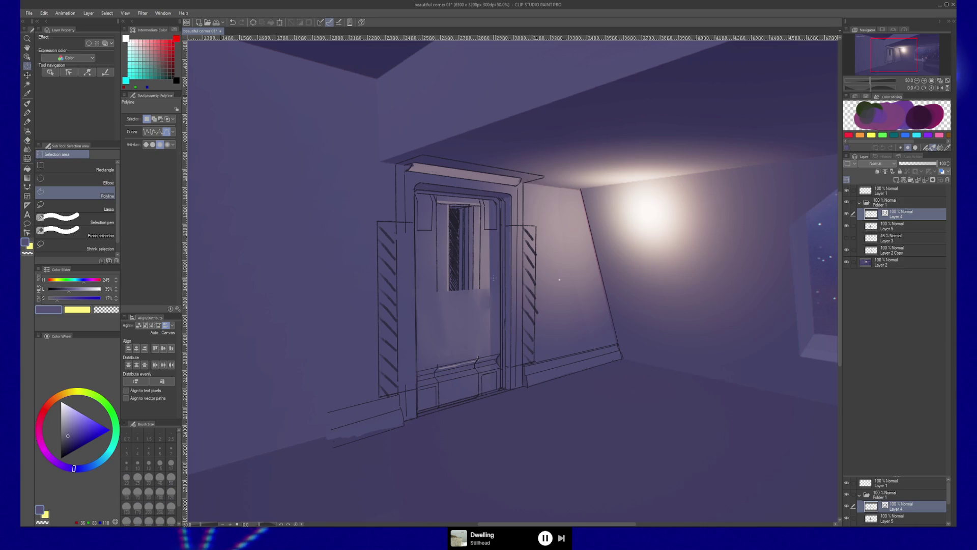
left_click(498, 291)
left_click(498, 206)
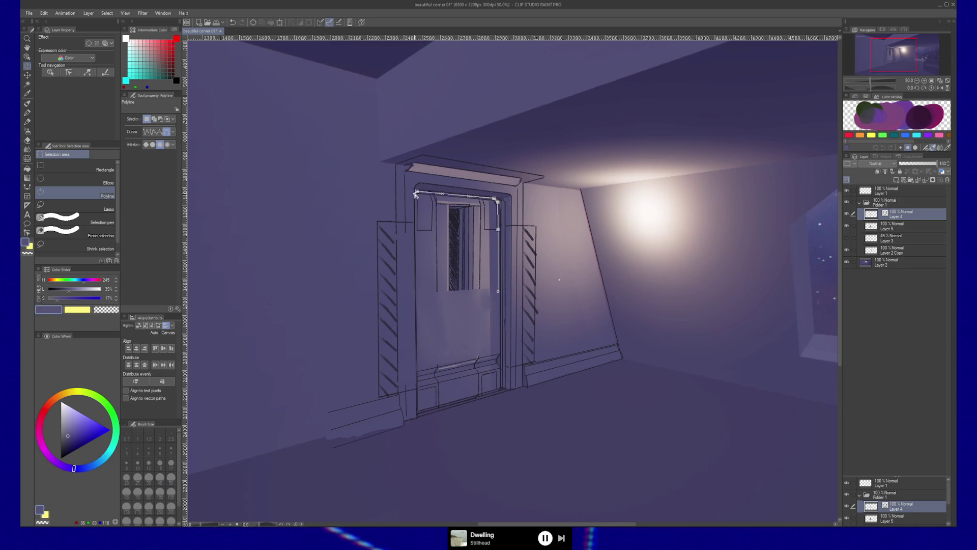
left_click(416, 236)
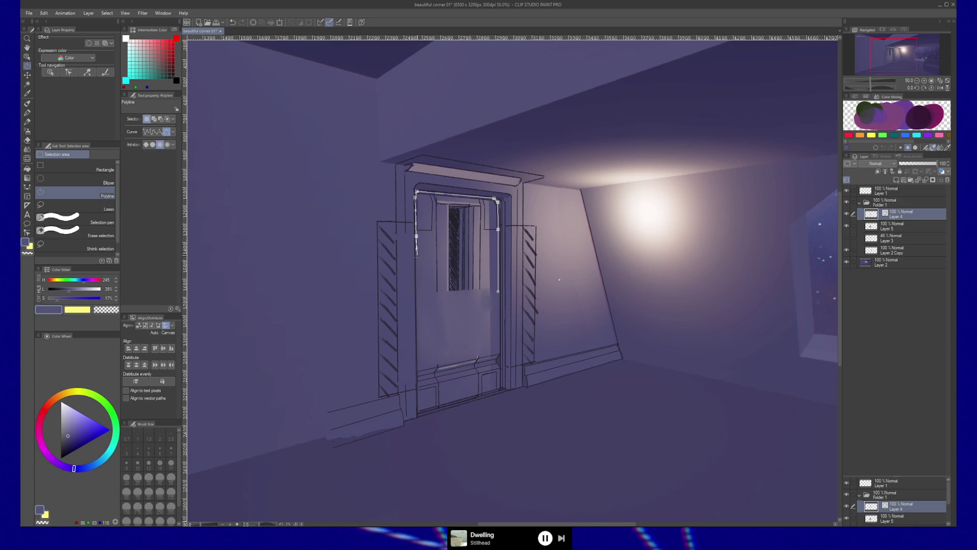
left_click(433, 318)
left_click(491, 315)
left_click(492, 309)
double_click(501, 295)
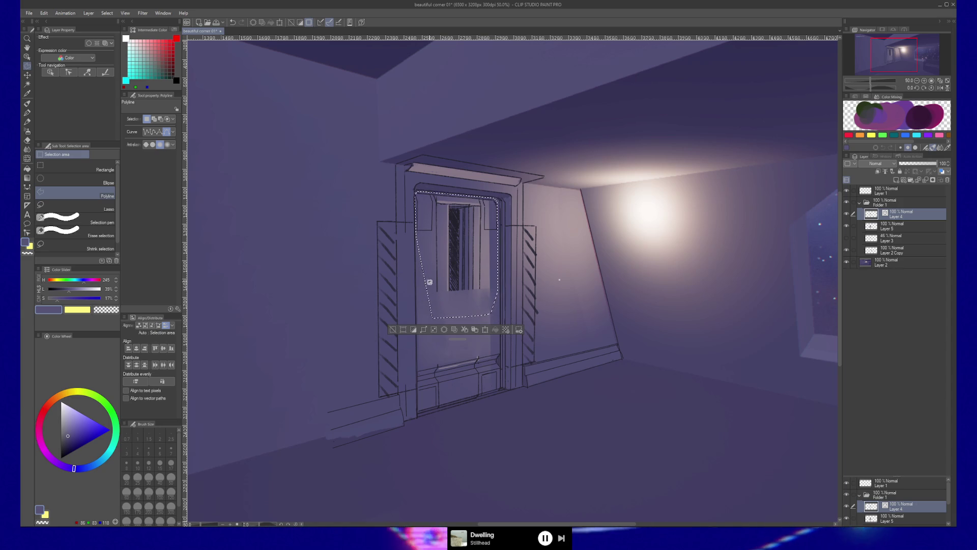
key("ctrl+d")
key("ctrl+z")
- Extend the outline over the whole door and cut it onto a new Layer 4 Copy
left_click(428, 259)
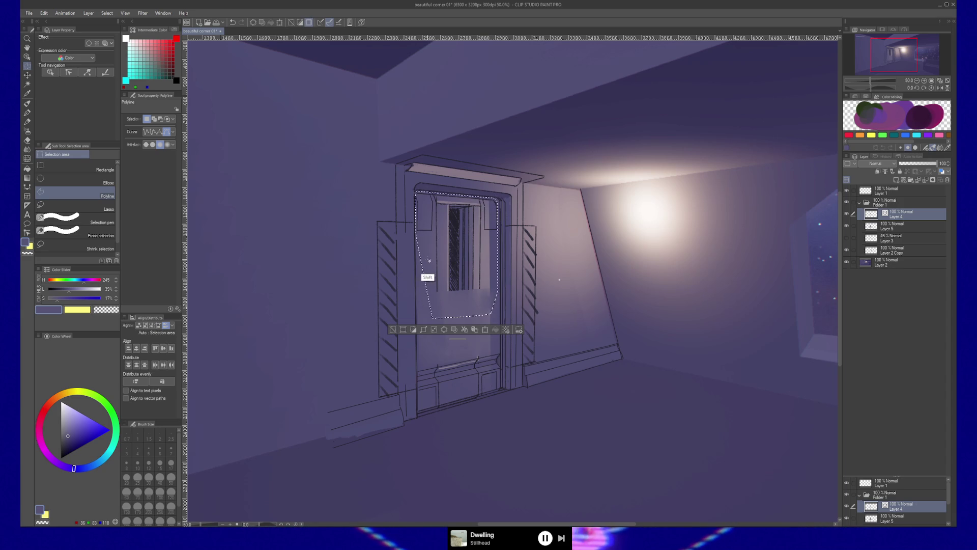
left_click(418, 306)
left_click(418, 370)
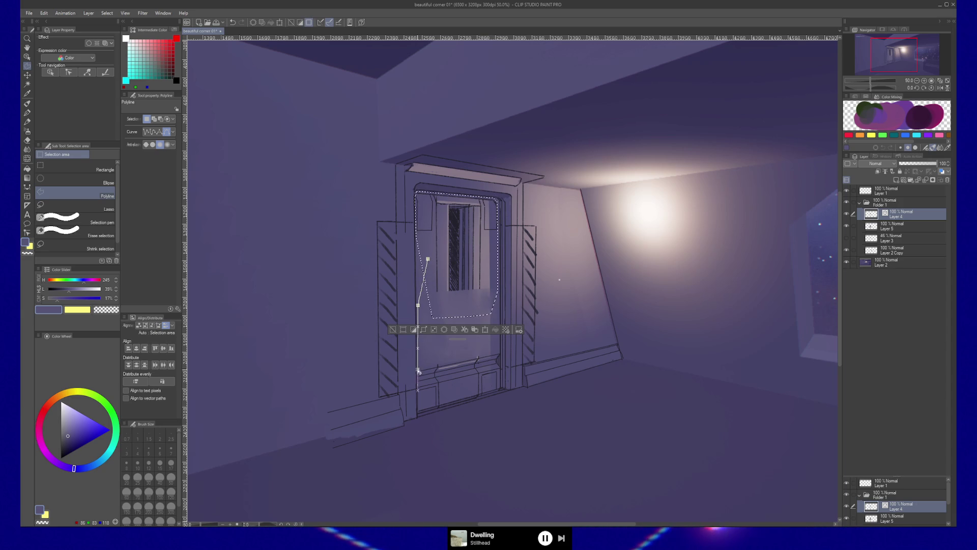
left_click(418, 414)
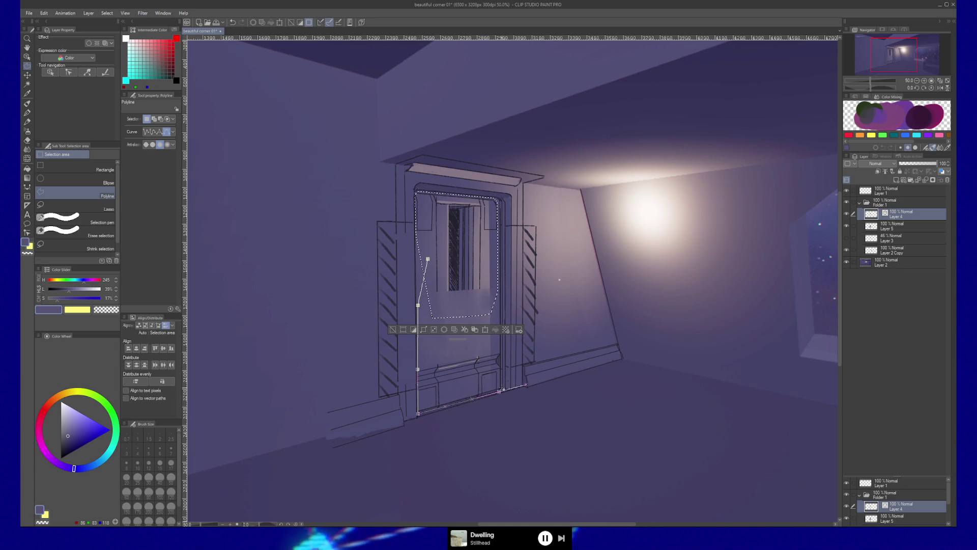
left_click(499, 391)
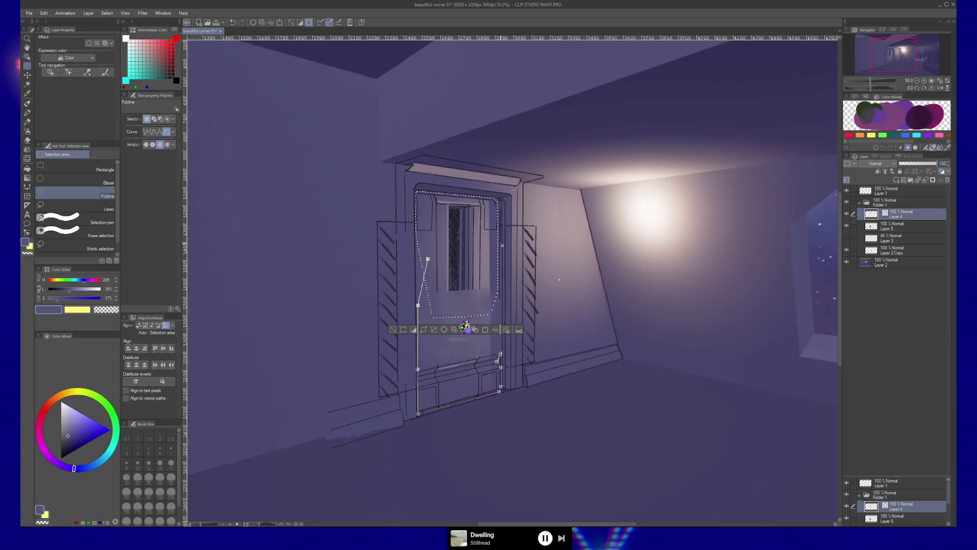
left_click(500, 204)
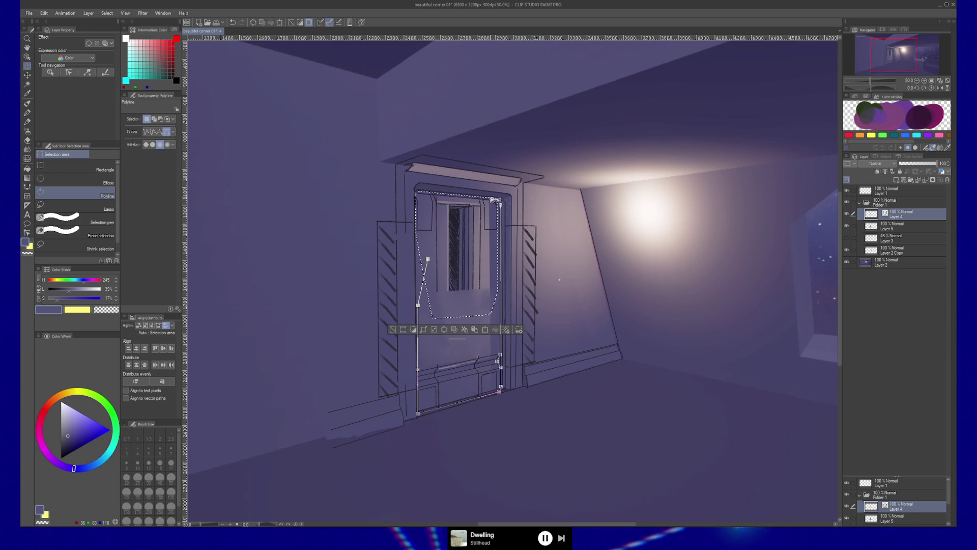
left_click(428, 259)
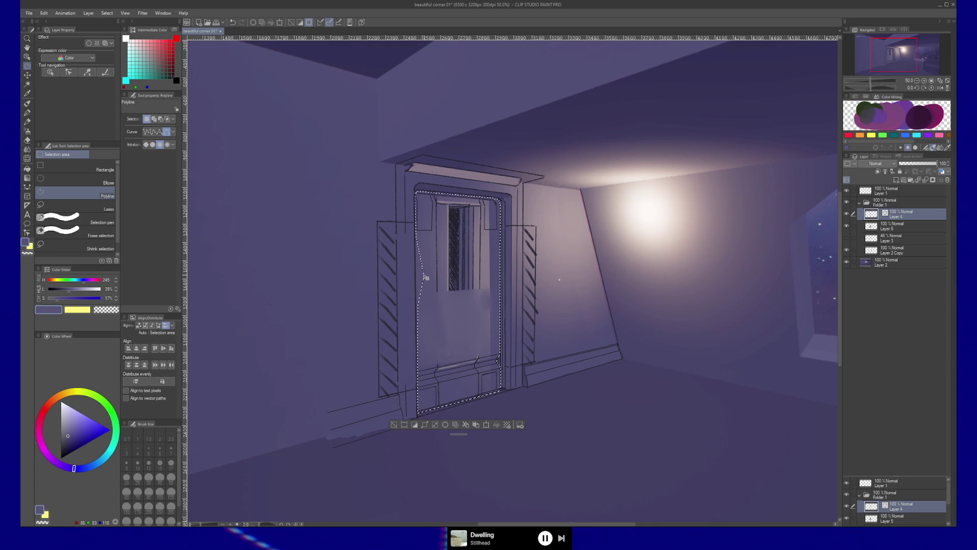
key("Delete")
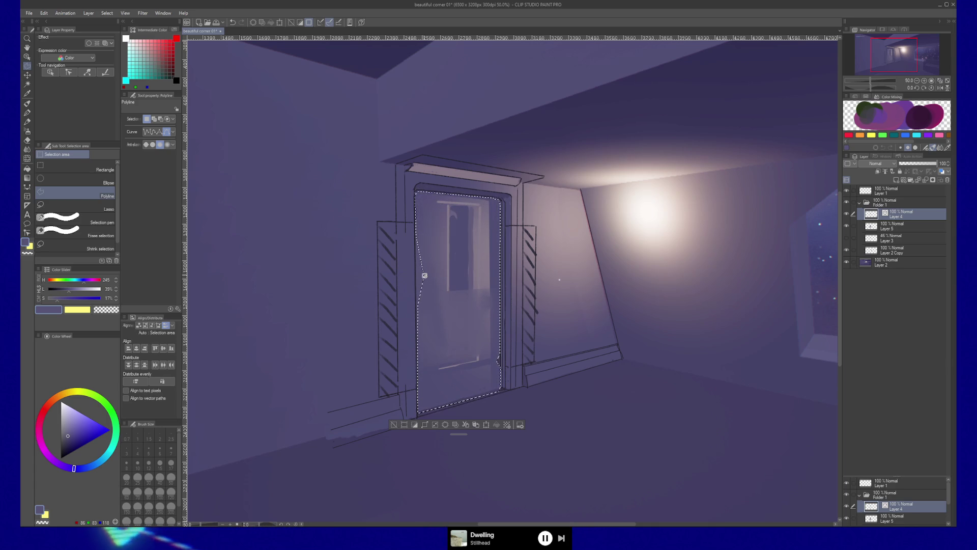
key("ctrl+v")
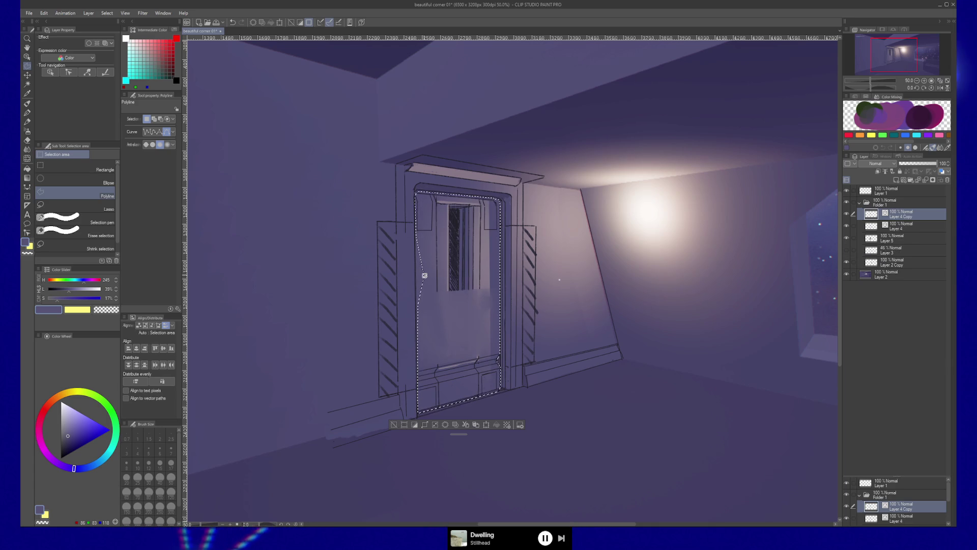
- Drop the door selection with Ctrl+D, leaving the door on Layer 4 Copy
key("ctrl+d")
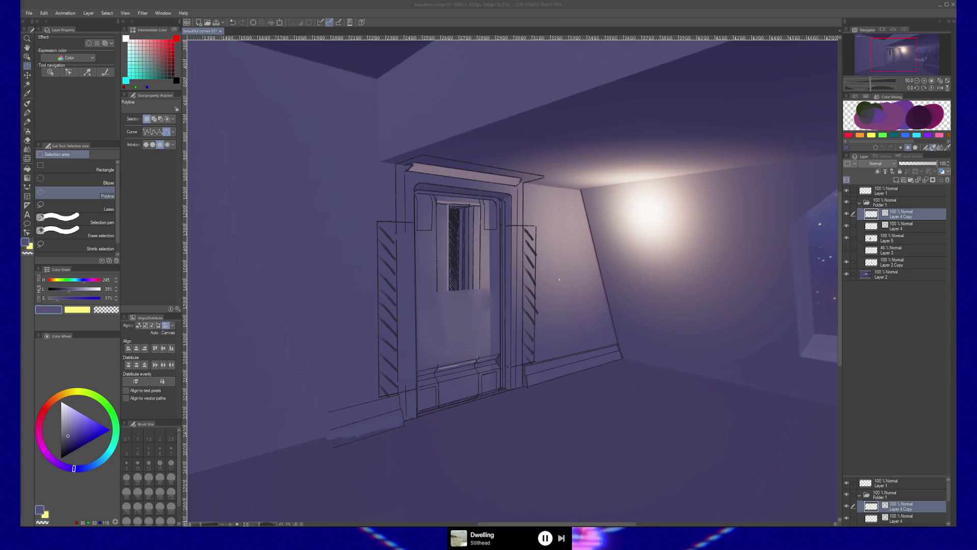
- Erase the stray sketch lines at the door frame's upper right with the Hard eraser
left_click(664, 189)
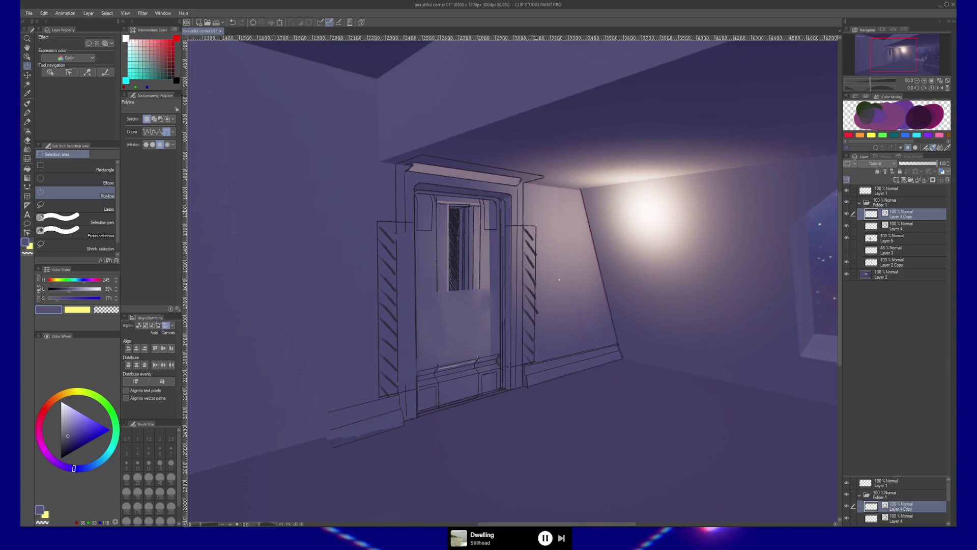
key("e")
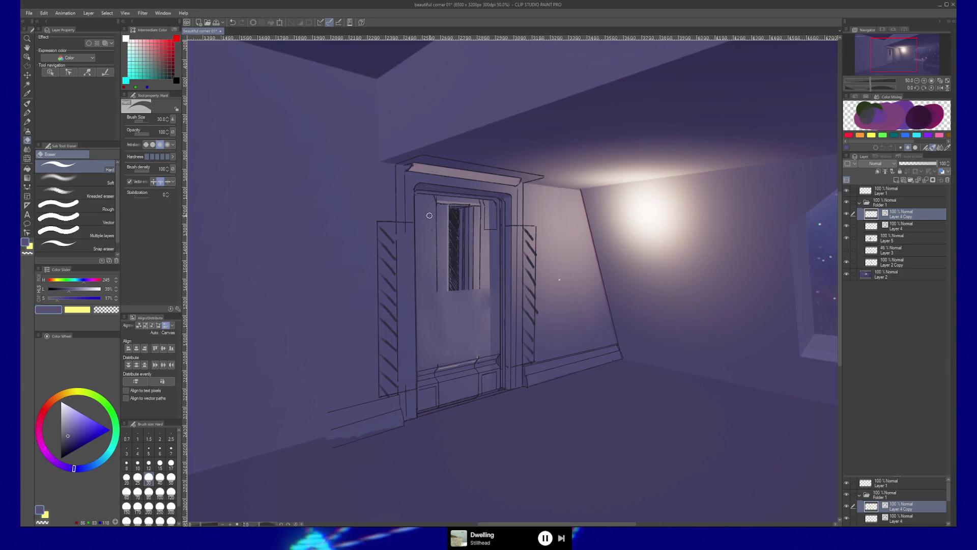
left_click_drag(486, 209, 495, 210)
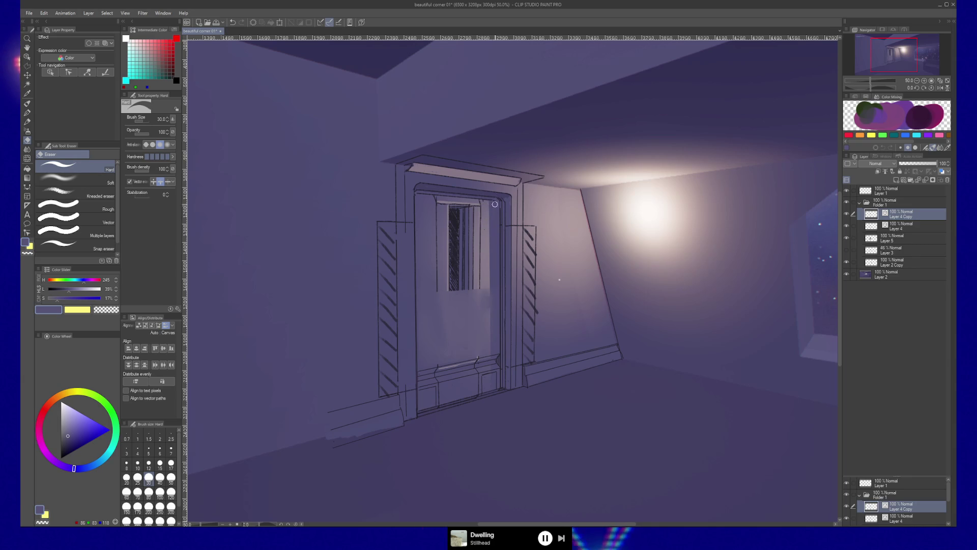
- Try pen, pencil and brush strokes on the door at size 6, undoing each test
key("p")
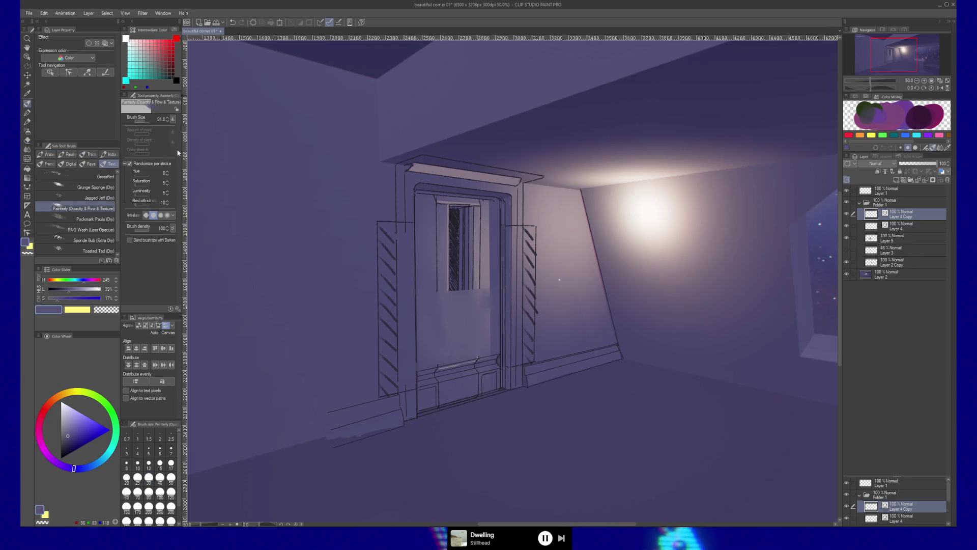
key("p")
key("d")
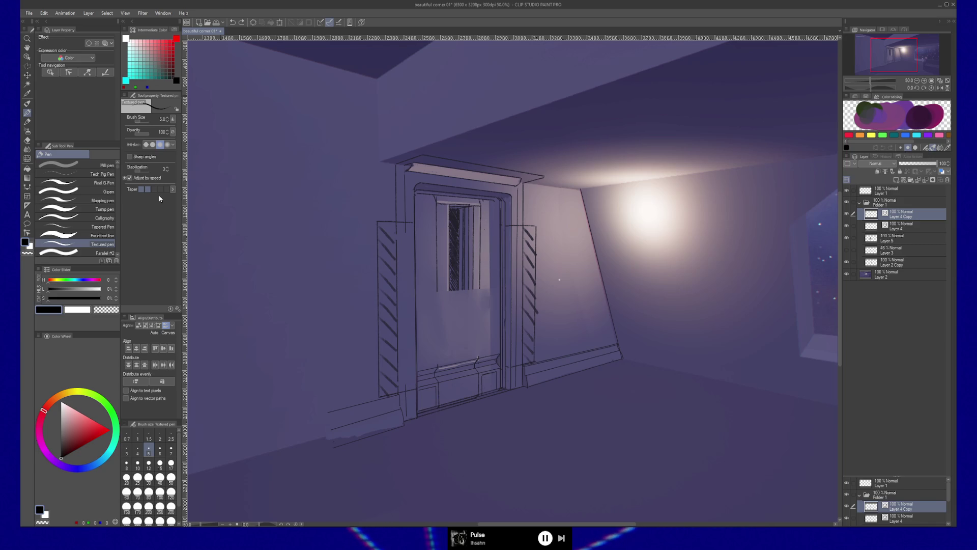
key("p")
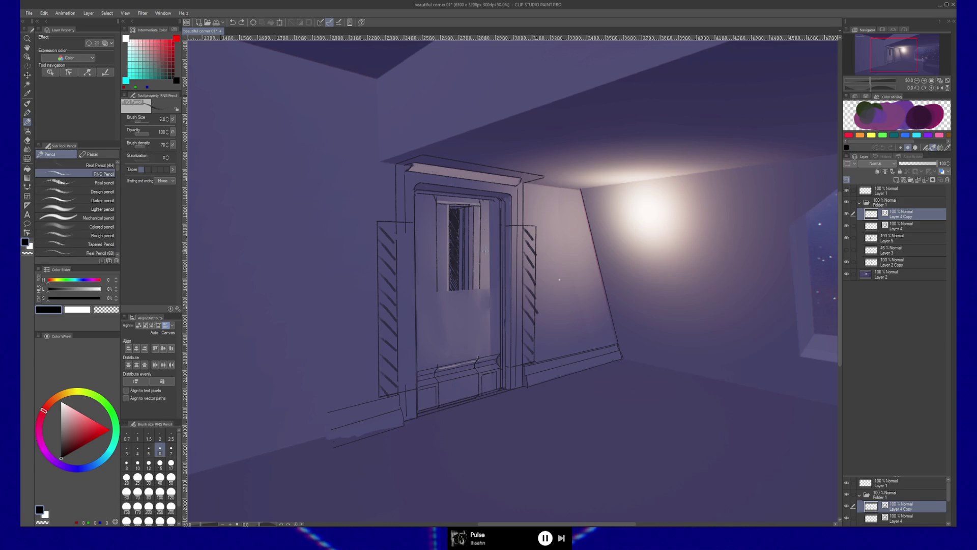
key("b")
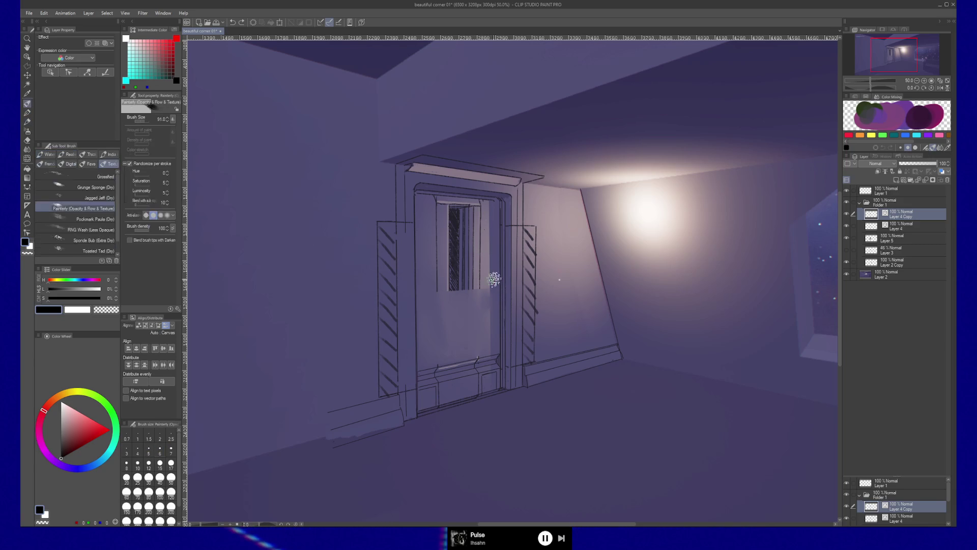
mouse_move(487, 250)
left_mouse_down()
mouse_move(505, 273)
mouse_move(508, 307)
left_mouse_up()
key("ctrl+z")
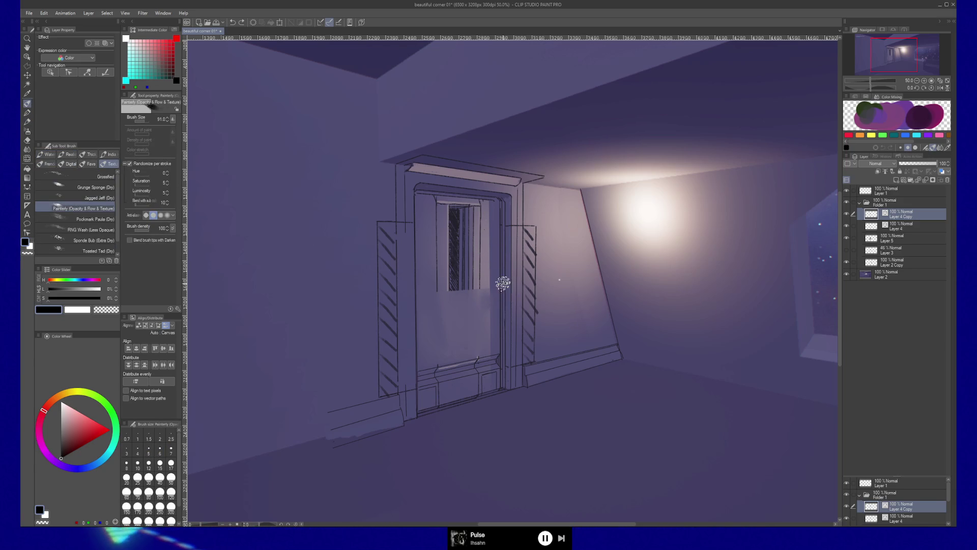
left_click(160, 448)
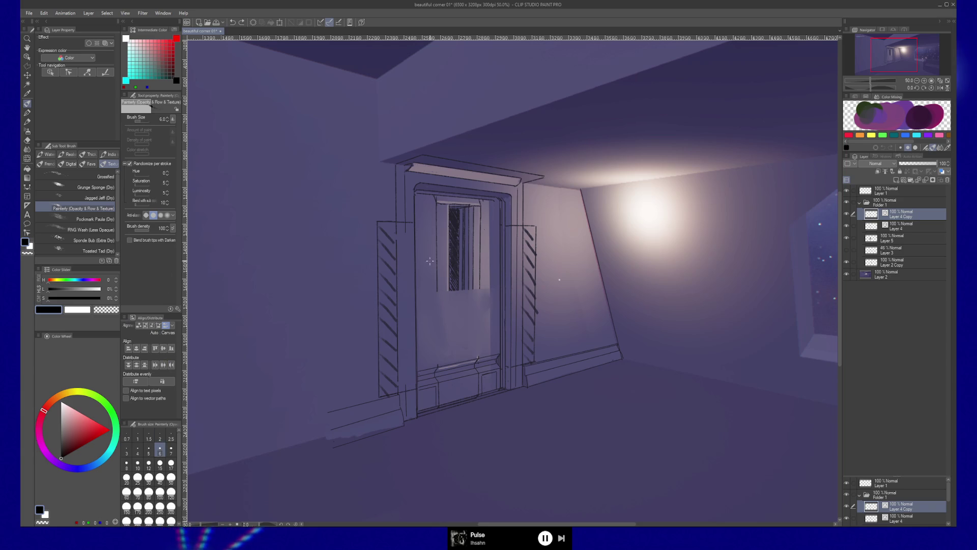
left_click_drag(422, 276, 460, 340)
key("ctrl+z")
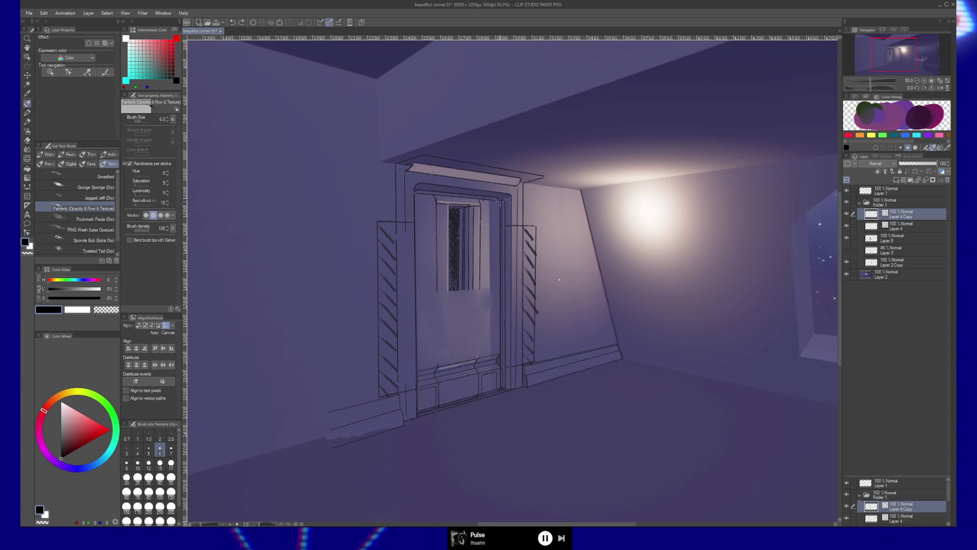
left_click(500, 208)
- Drag the top inner-frame vector line's right endpoint left so it stops at the frame corner
left_click(500, 208)
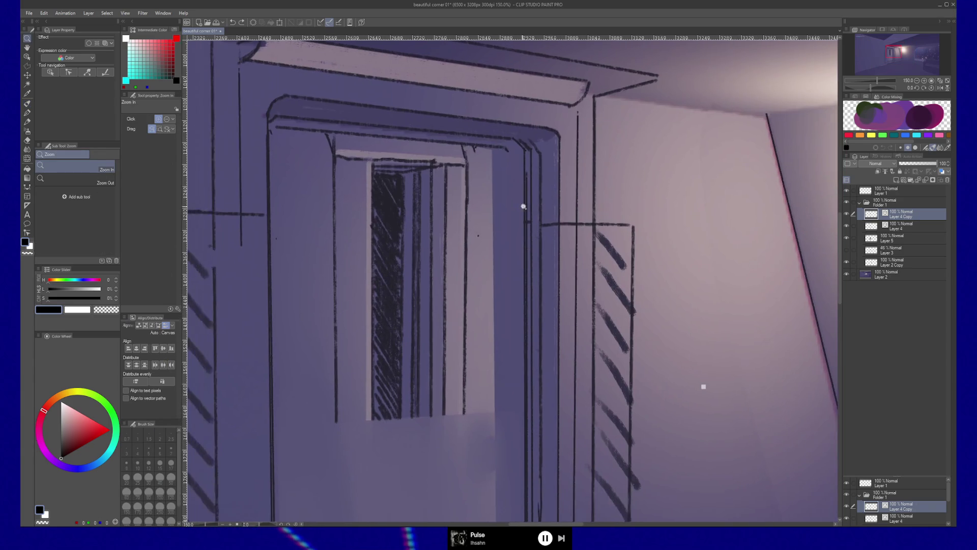
key("b")
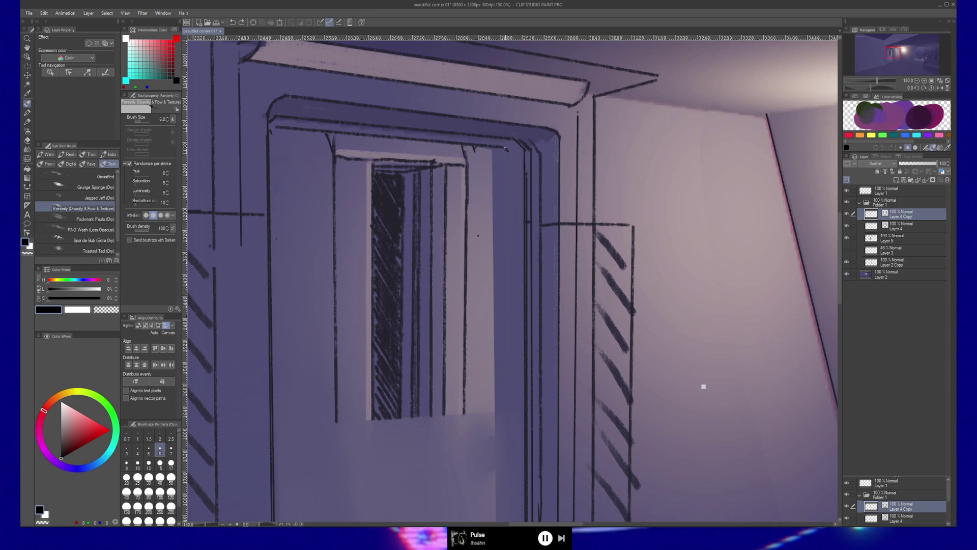
key("y")
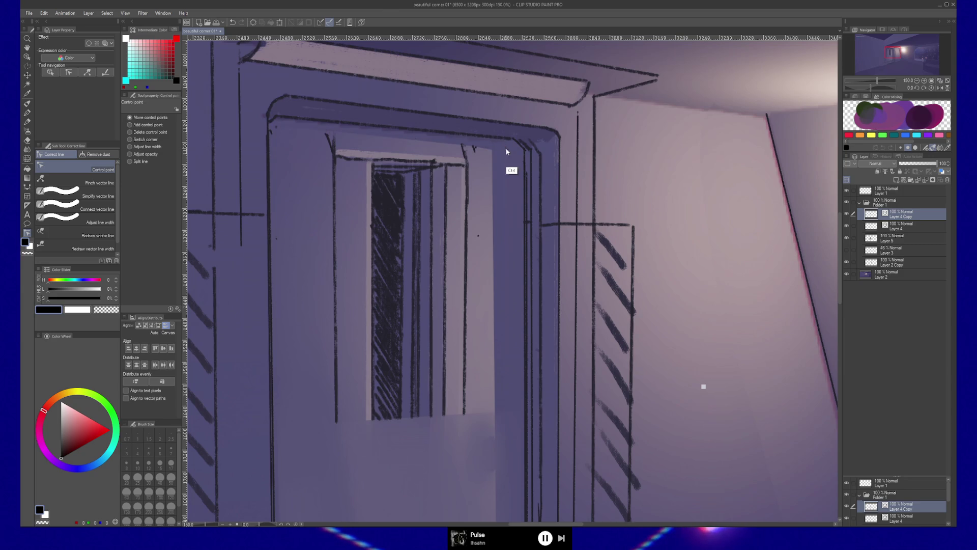
left_click(504, 148, "alt")
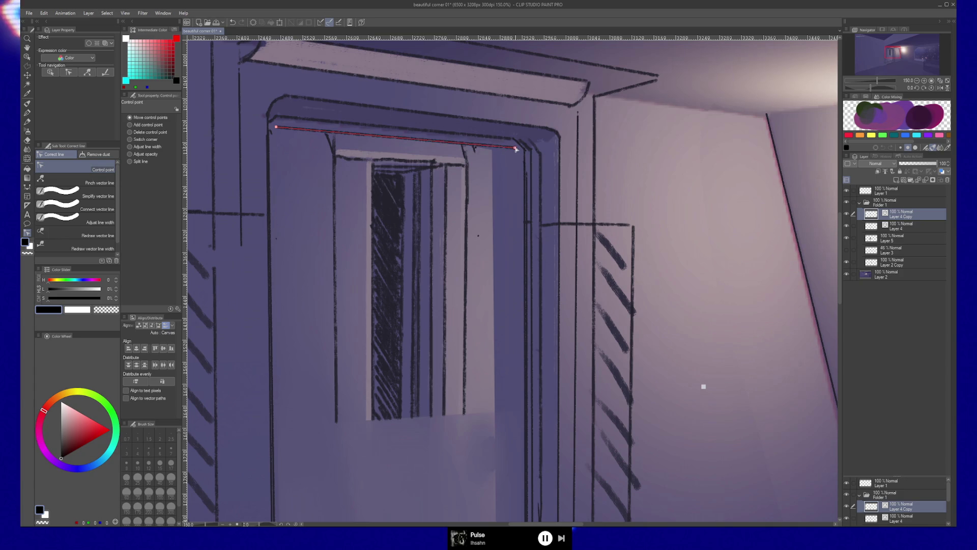
key("b")
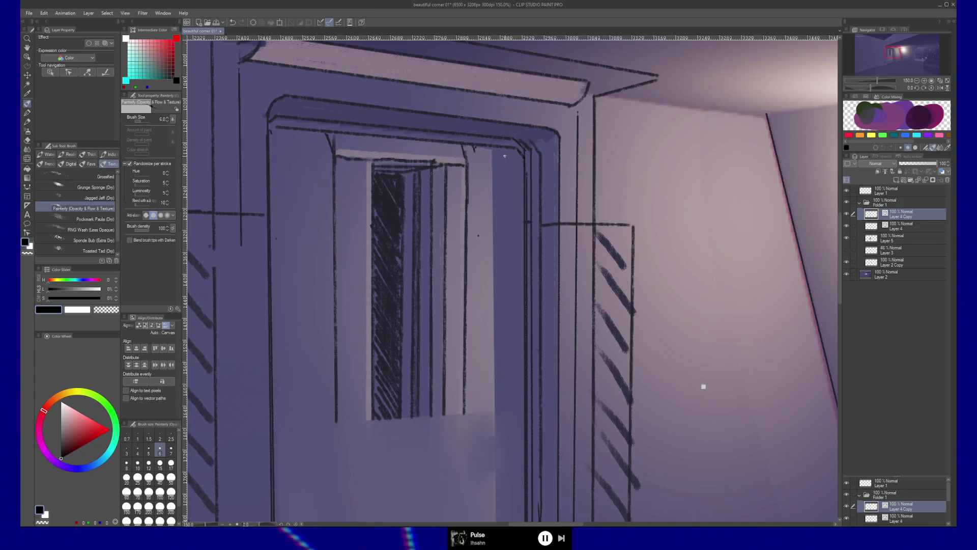
key("y")
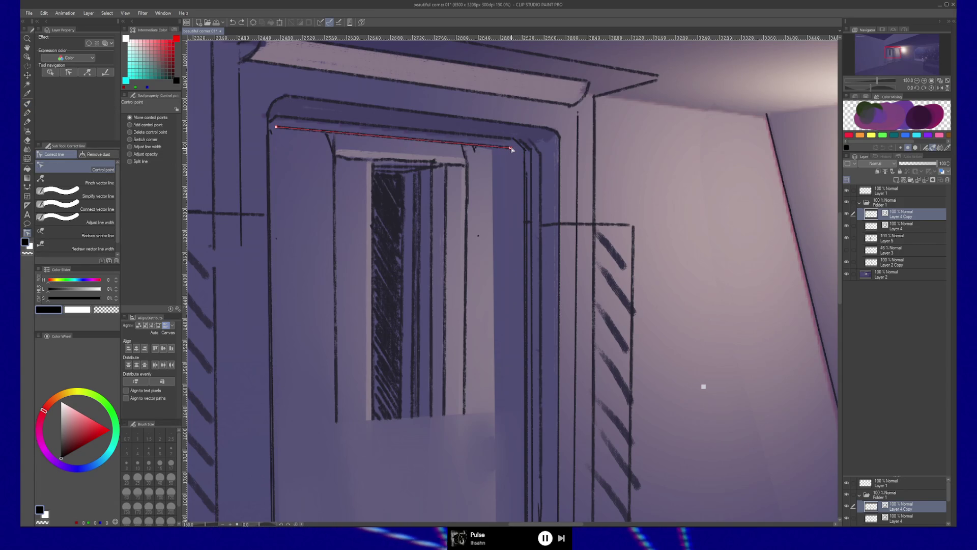
left_click_drag(515, 149, 512, 150)
key("b")
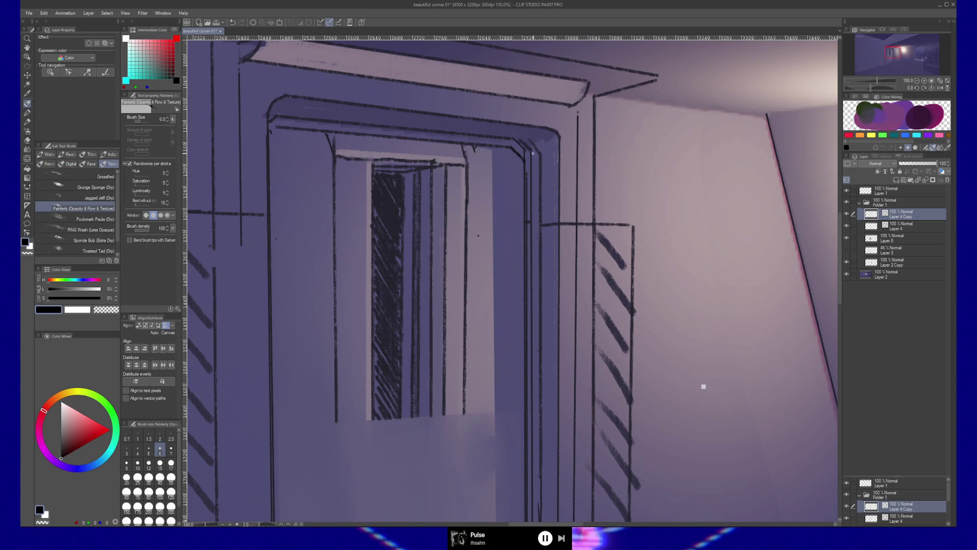
mouse_move(544, 241)
left_mouse_down()
mouse_move(520, 14)
mouse_move(578, 320)
left_mouse_up()
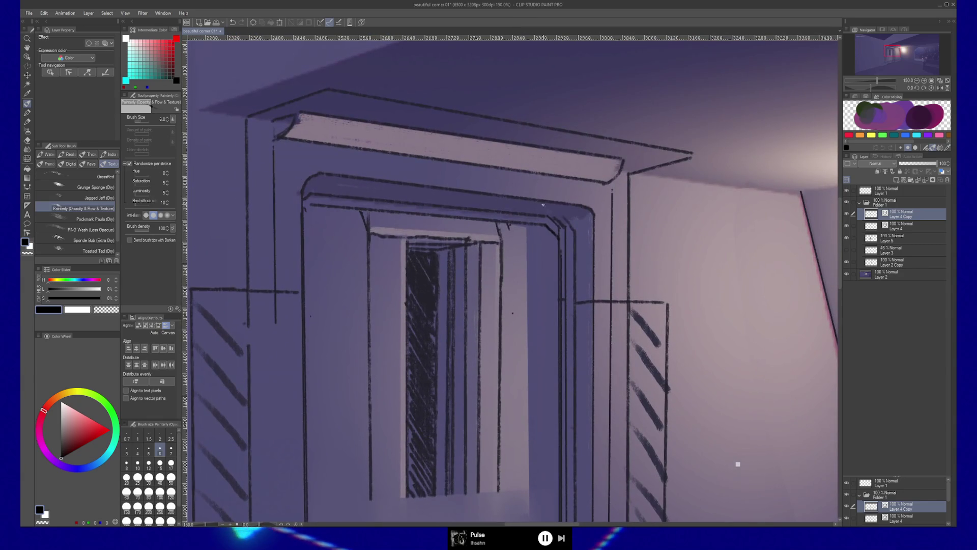
key("e")
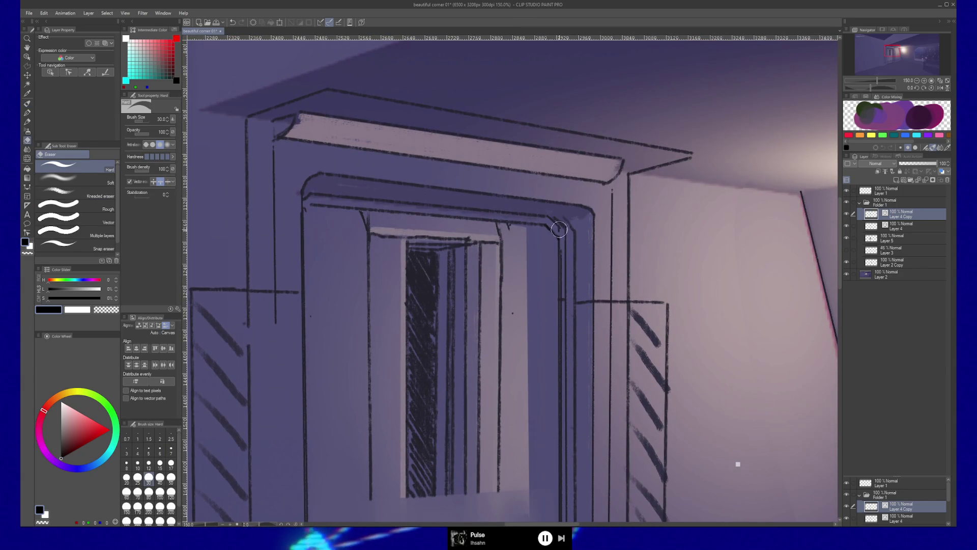
- Make Layer 4 the working layer and switch to the Painterly brush to touch up the door frame
left_click(890, 232)
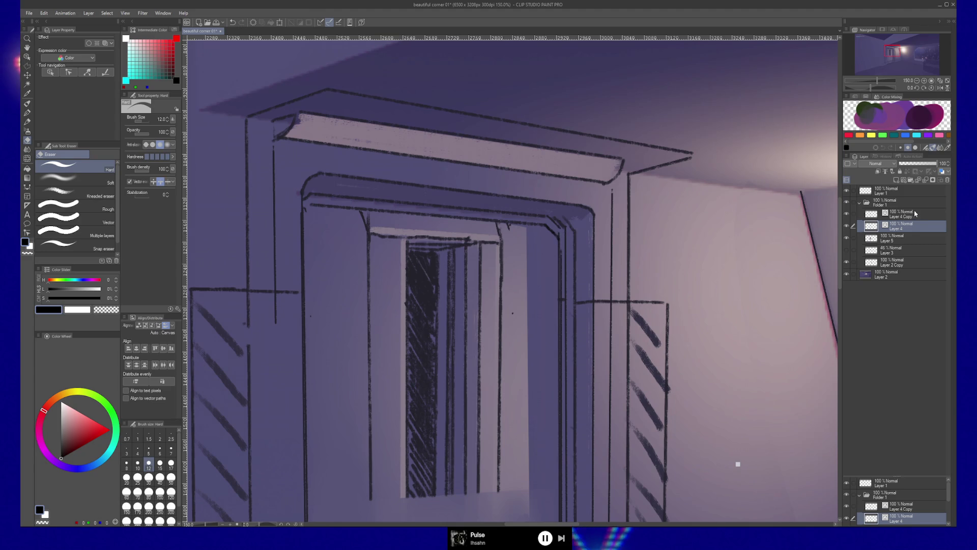
left_click(915, 213)
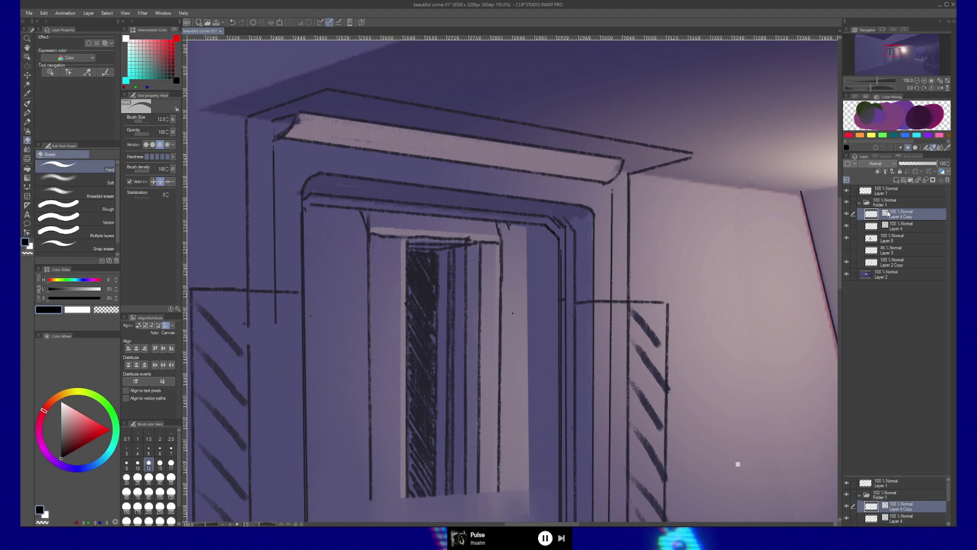
left_click(903, 229)
key("b")
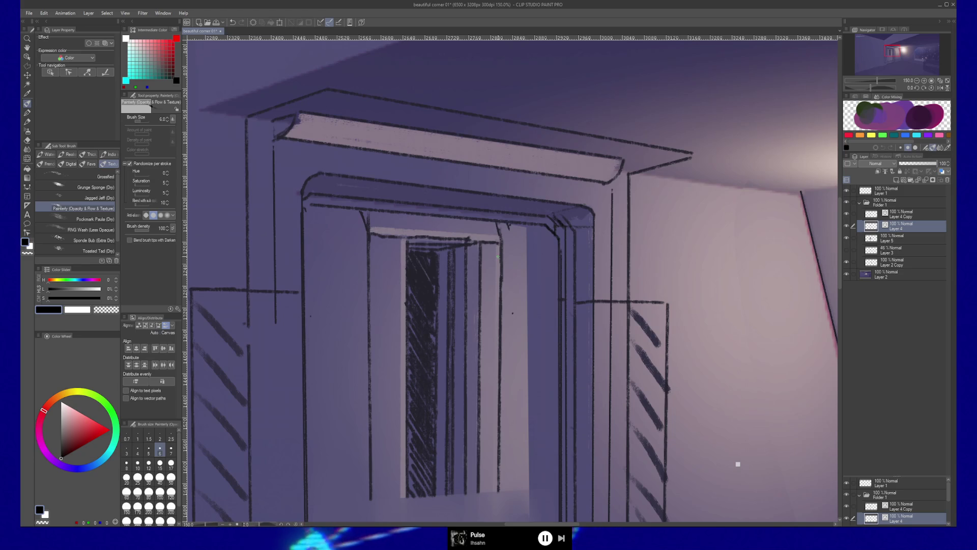
- Pan along the door frame and erase on Layer 4 Copy
mouse_move(738, 464)
left_mouse_down()
mouse_move(709, 132)
mouse_move(748, 450)
mouse_move(818, 375)
left_mouse_up()
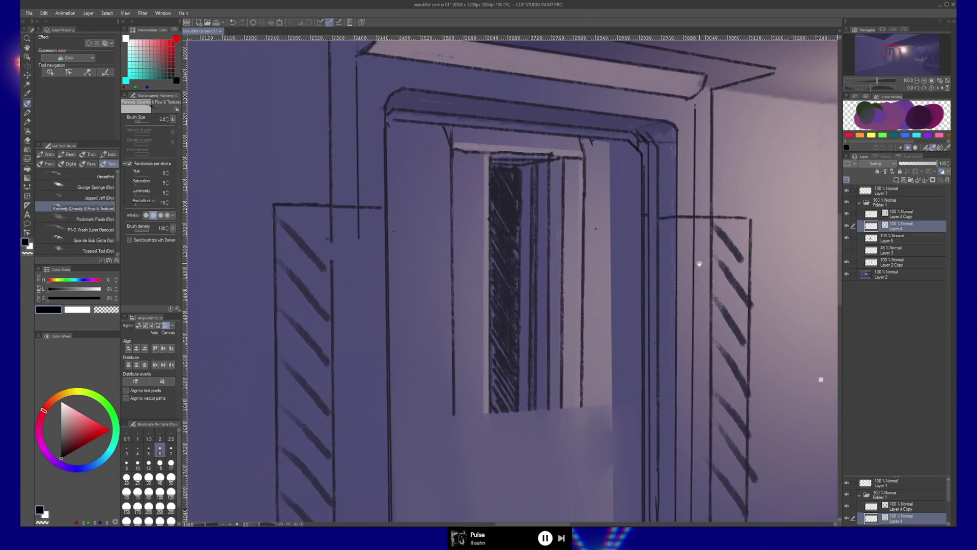
left_click(903, 213)
key("e")
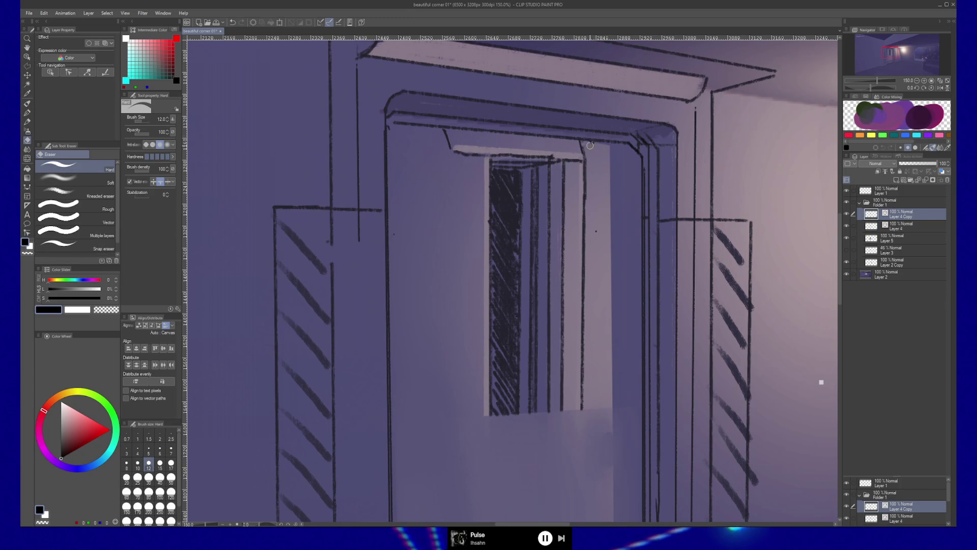
- Zoom to 200% on the inner door, then back out to 100% to see the whole doorway
key("/")
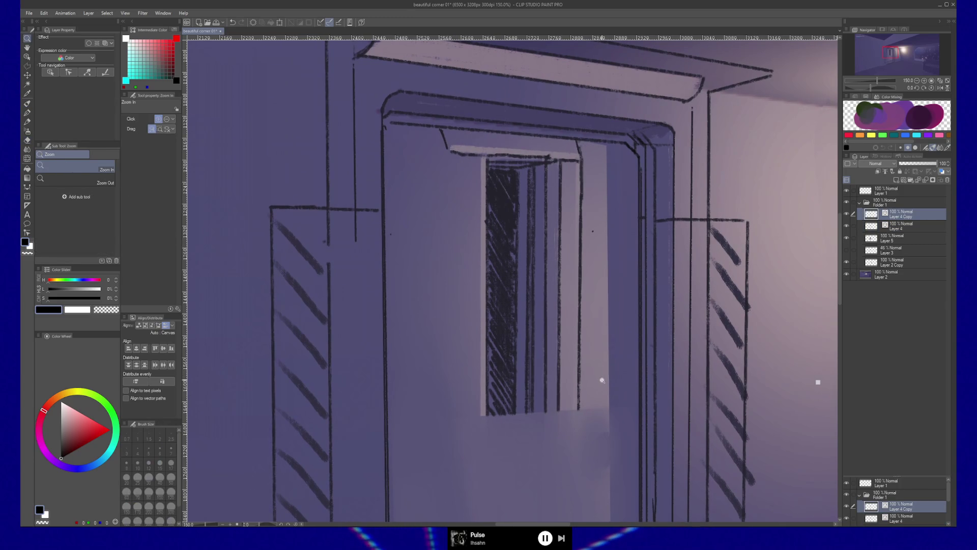
left_click(580, 330)
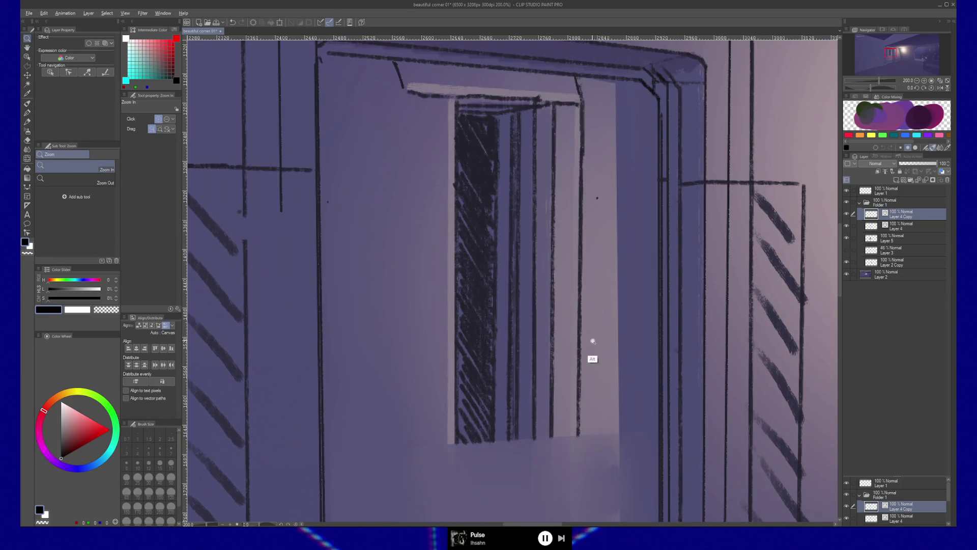
left_click(593, 341, "alt")
left_click(602, 355, "alt")
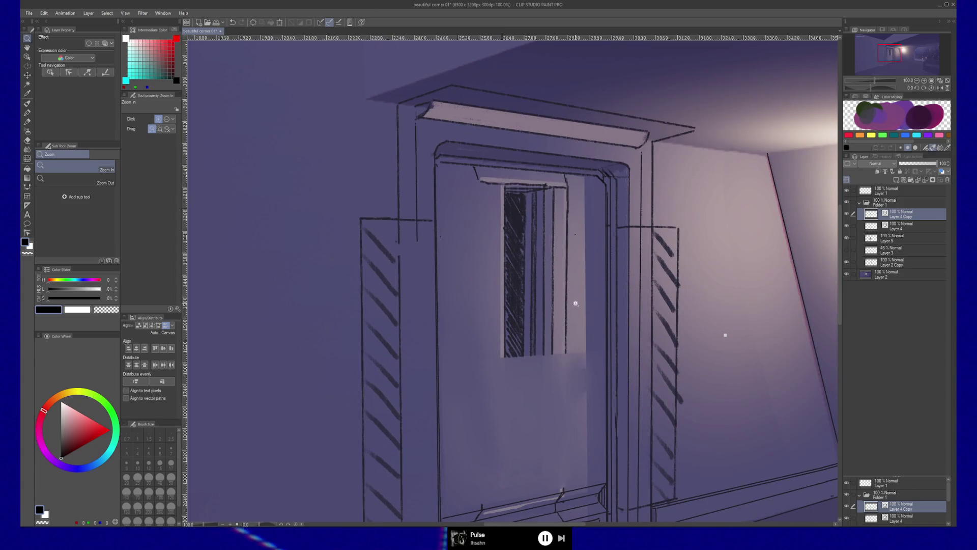
- With Control point correction, shift the short vertical window line right and tilt the adjacent short line
key("y")
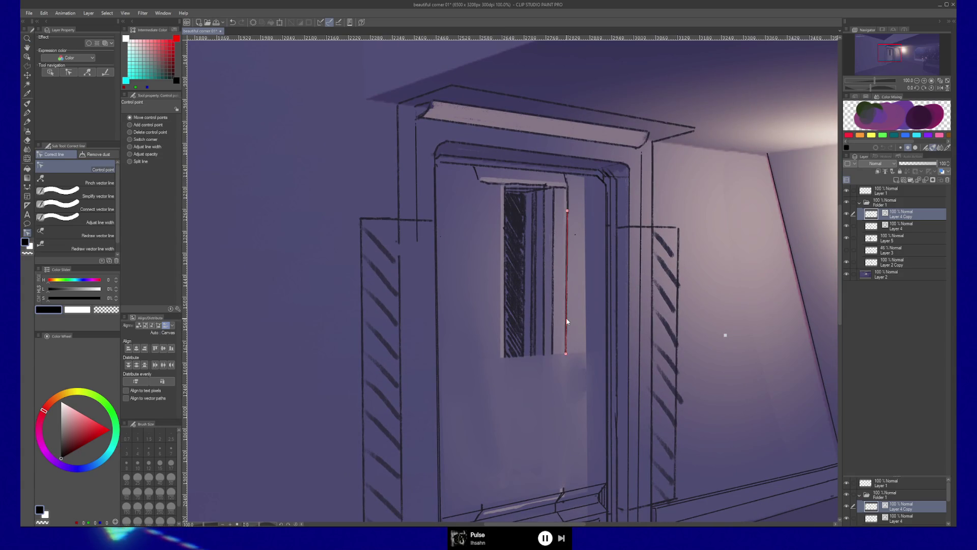
mouse_move(567, 322)
left_mouse_down()
mouse_move(589, 337)
mouse_move(573, 321)
mouse_move(590, 326)
left_mouse_up()
key("ctrl+z")
key("ctrl+z")
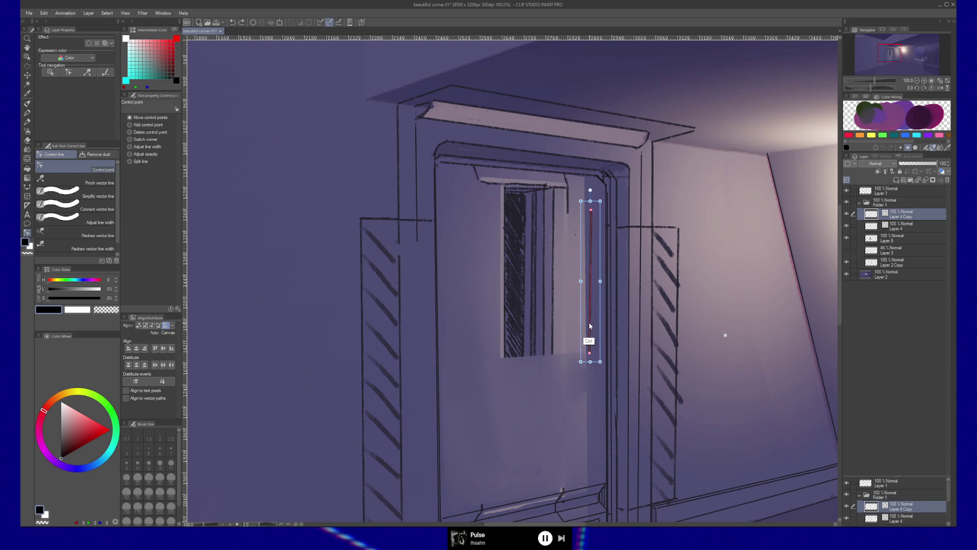
left_click_drag(569, 202, 592, 202)
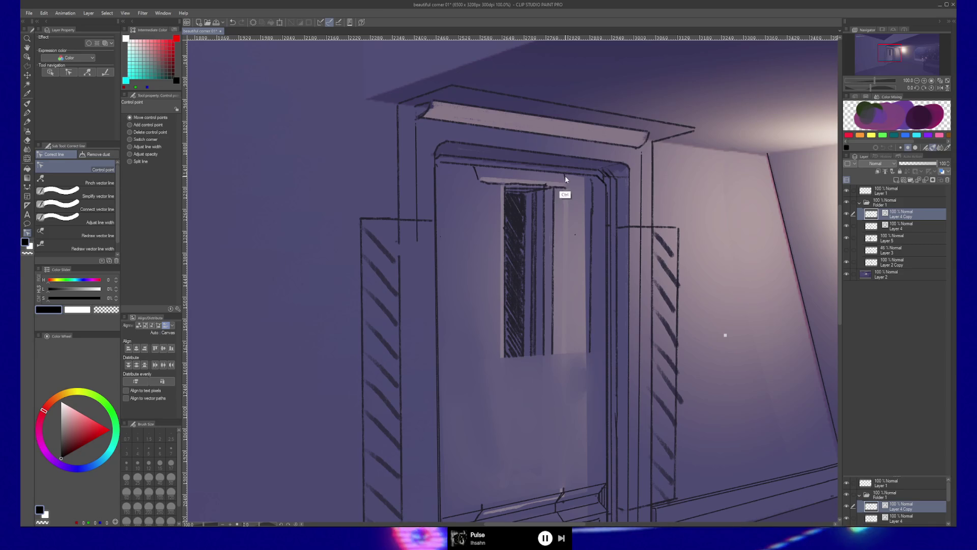
left_click(586, 179, "ctrl")
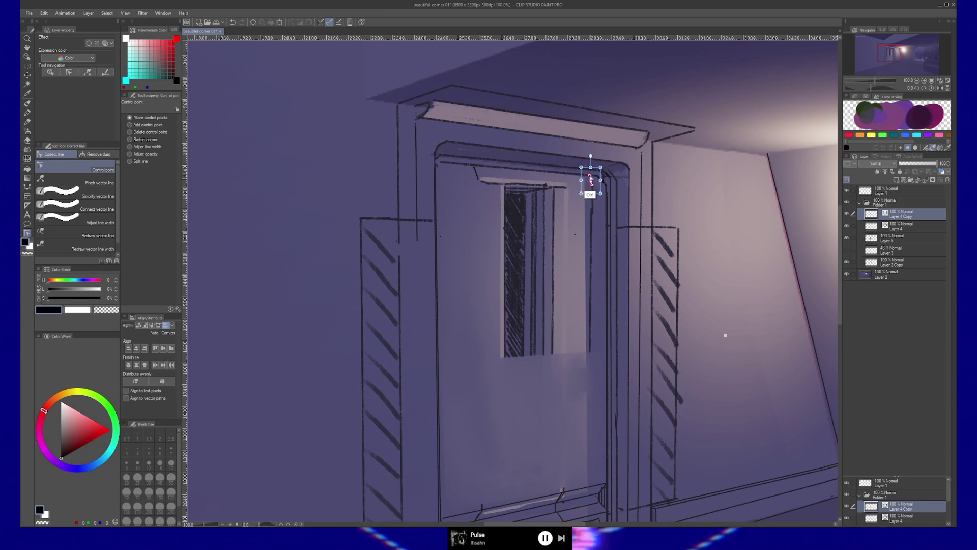
left_click_drag(604, 161, 599, 161)
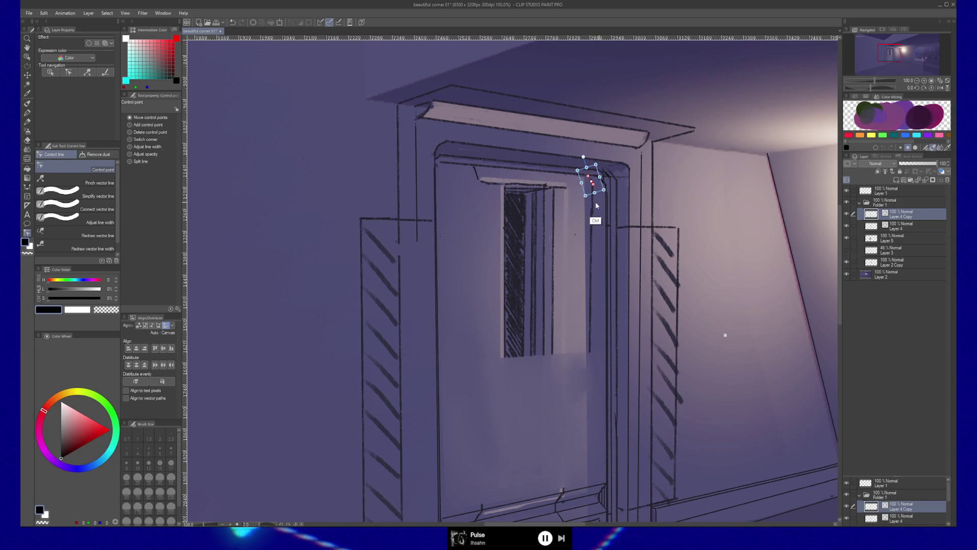
left_click(581, 203, "ctrl")
- Reposition the window-top stroke and reshape the frame's top line into a smooth arch
left_click_drag(479, 178, 446, 175)
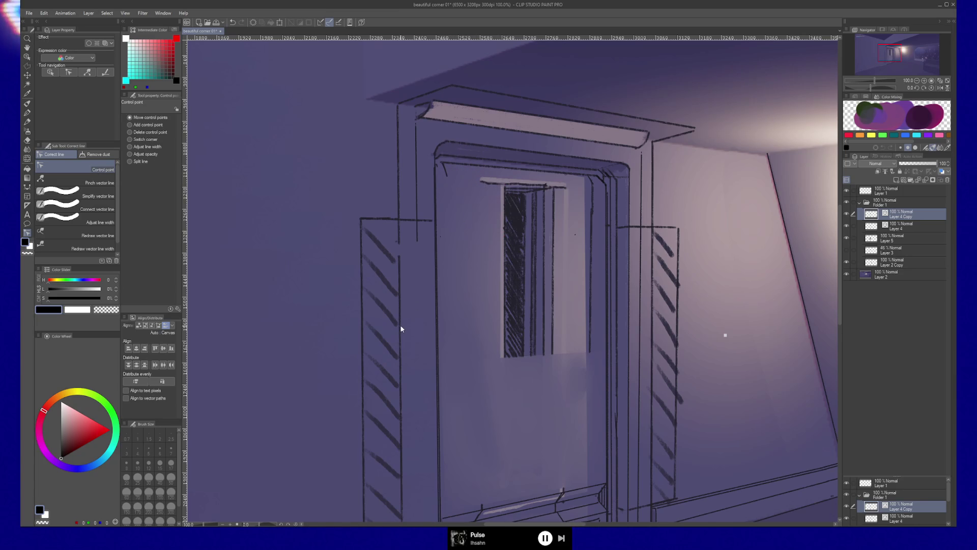
left_click(487, 182, "ctrl")
left_click_drag(486, 182, 466, 312)
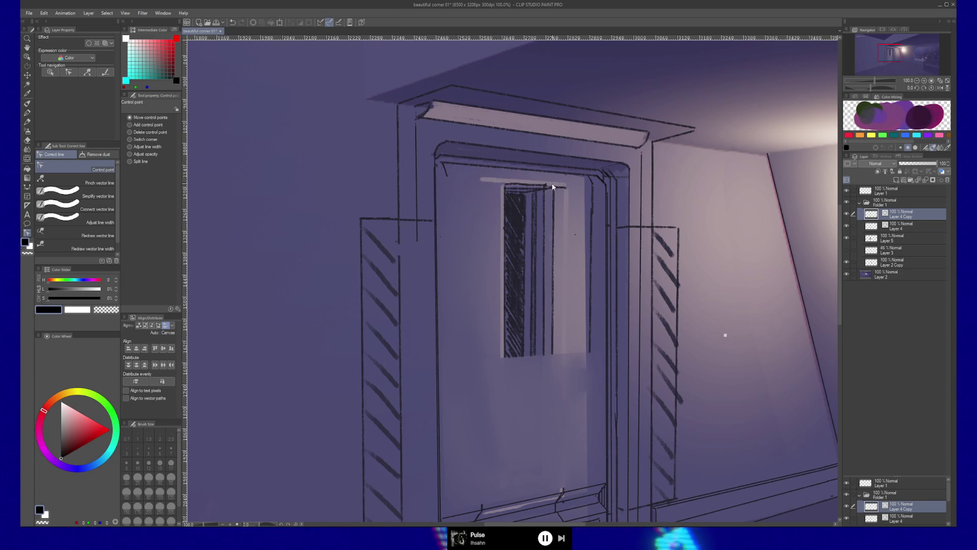
left_click_drag(496, 183, 463, 185)
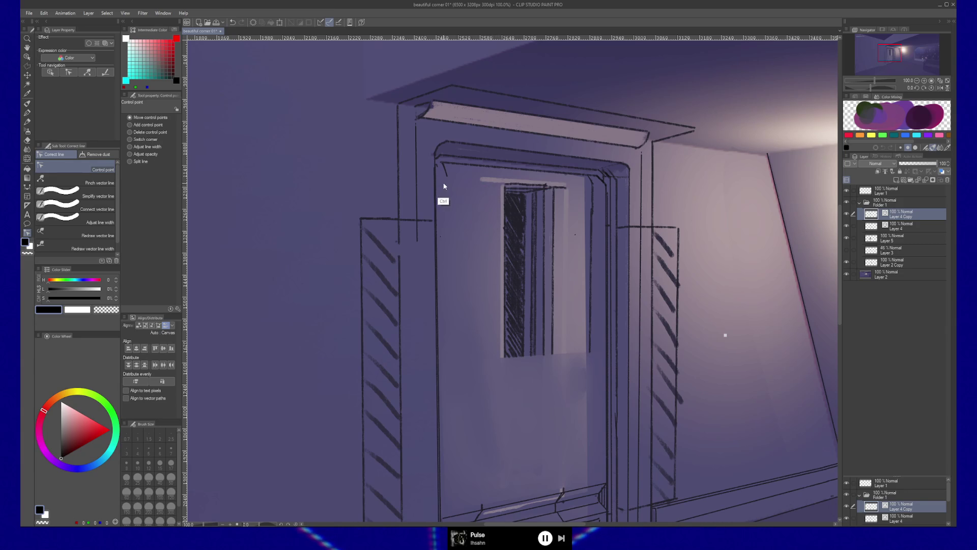
left_click(444, 188, "ctrl")
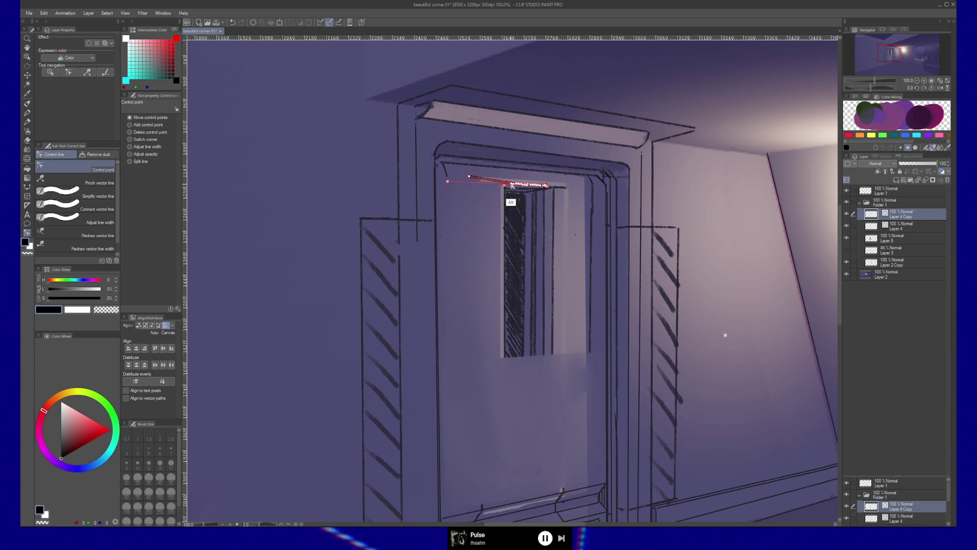
left_click_drag(507, 187, 489, 191)
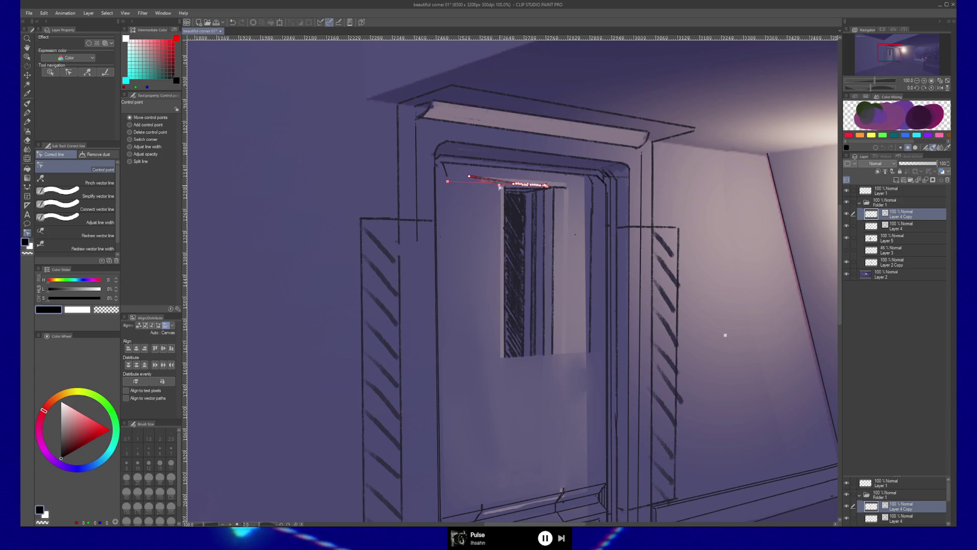
left_click_drag(499, 186, 447, 182)
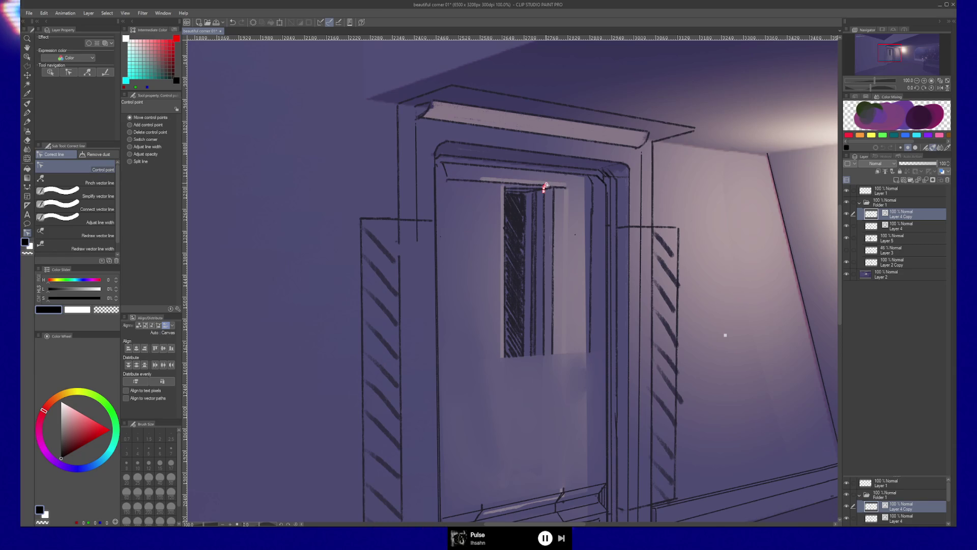
key("alt")
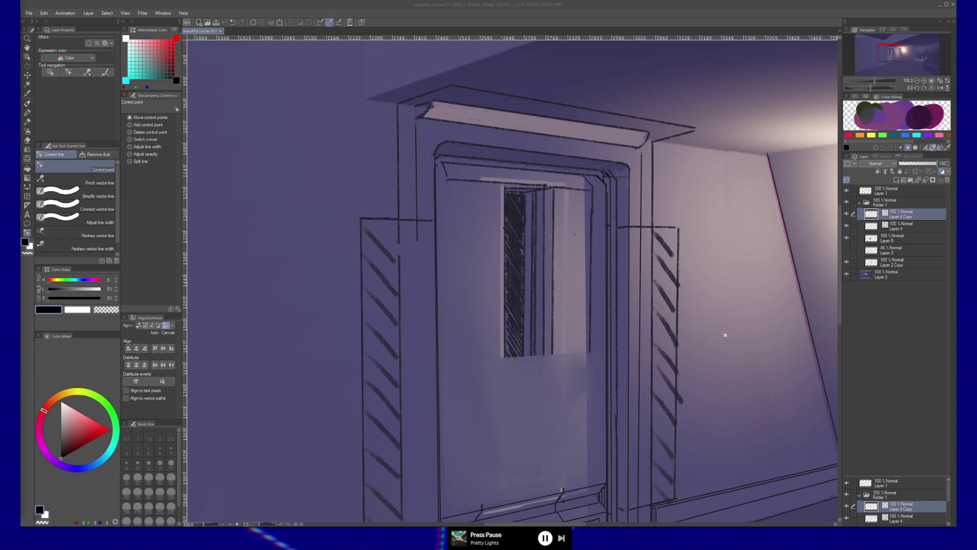
- Check the door hatching under Layer 4 Copy, then move the vertical window line right
left_click(847, 214)
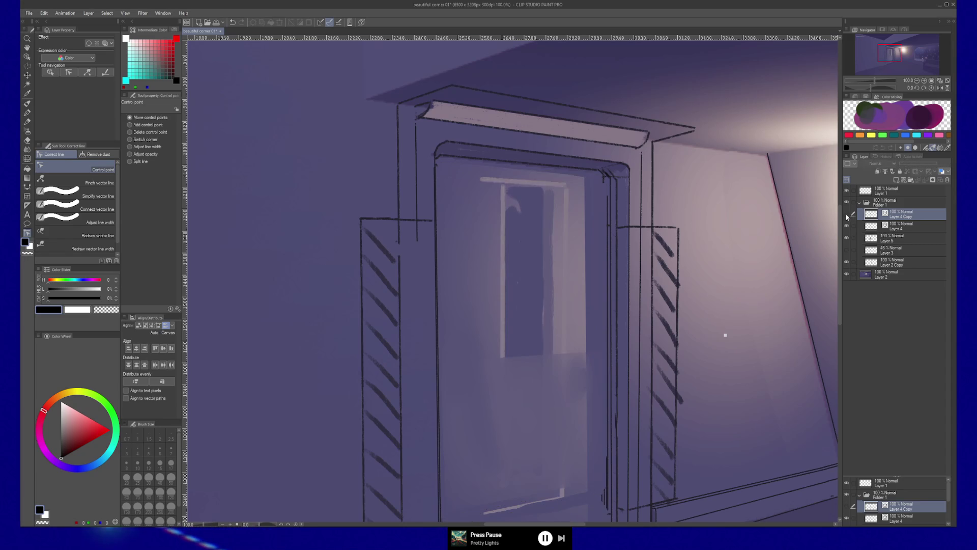
left_click(846, 214)
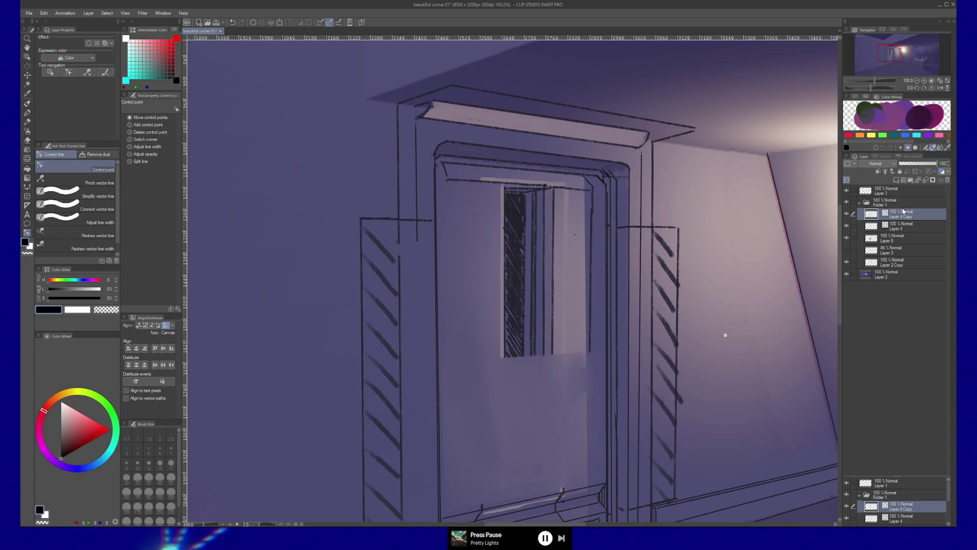
key("y")
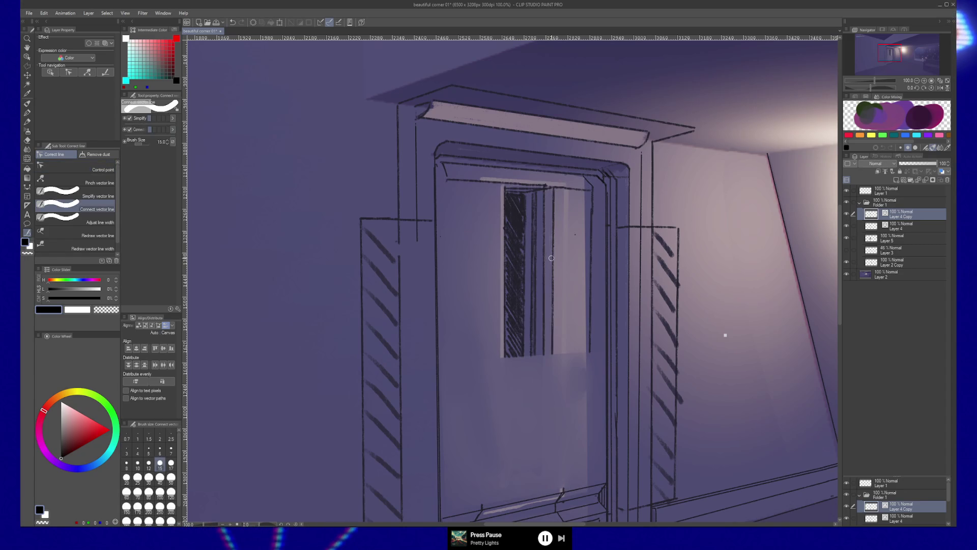
key("y")
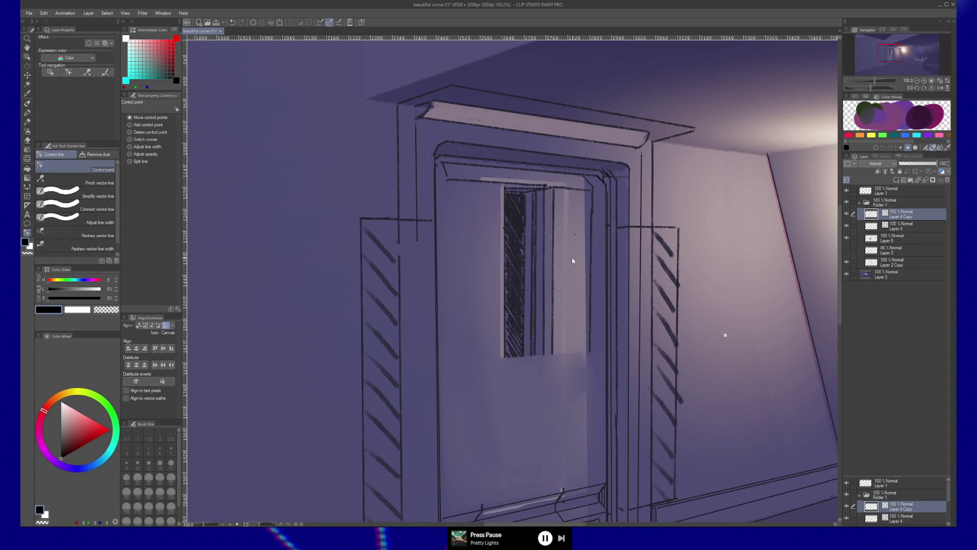
key("shift")
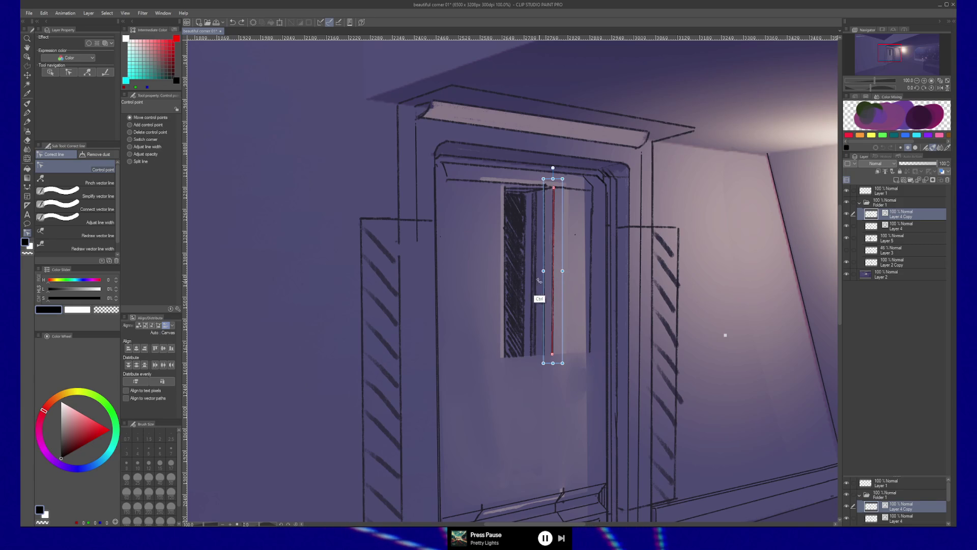
mouse_move(553, 283)
left_mouse_down()
mouse_move(582, 286)
mouse_move(541, 286)
mouse_move(574, 287)
mouse_move(540, 297)
mouse_move(563, 301)
mouse_move(524, 295)
mouse_move(563, 299)
mouse_move(531, 305)
mouse_move(298, 313)
left_mouse_up()
- Move the hatch strokes from inside the door window out onto the left wall
left_click(525, 304, "ctrl")
left_click(524, 280, "ctrl")
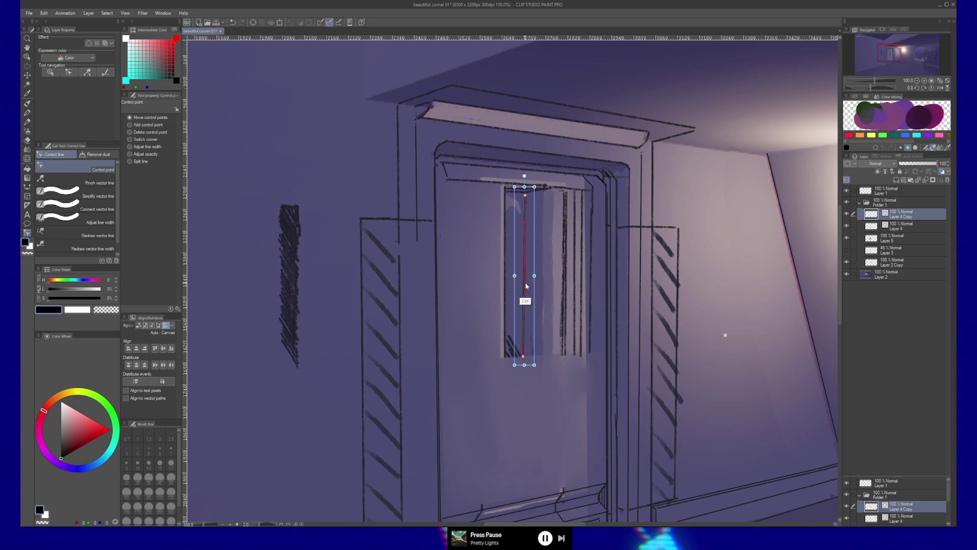
left_click_drag(524, 280, 555, 285)
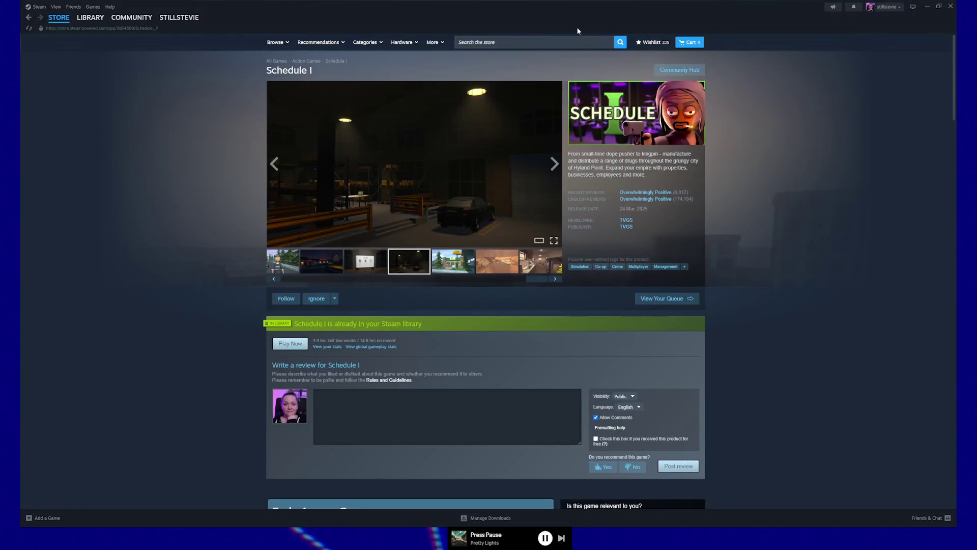
- Search the Steam store for 'hytale' to show its three matching results
left_click(526, 44)
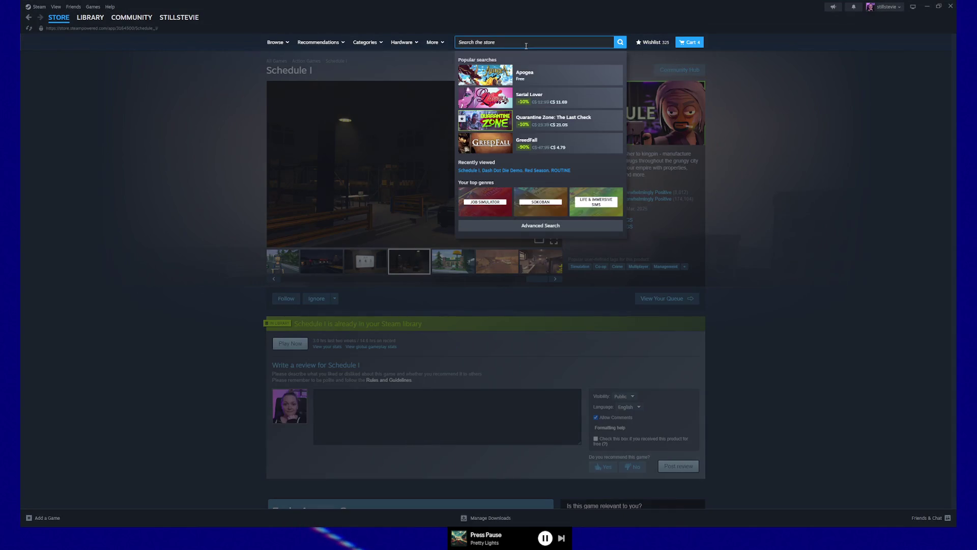
type("hytale")
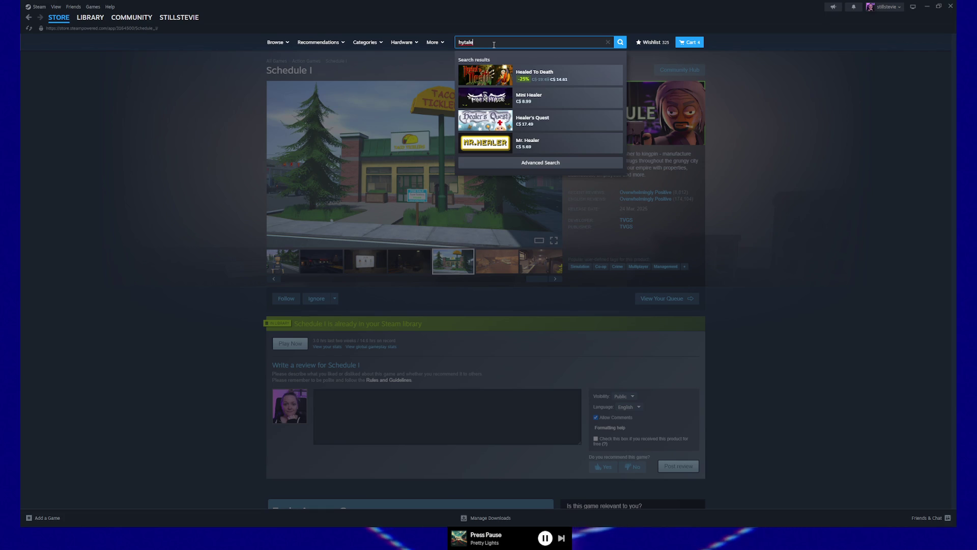
key("Return")
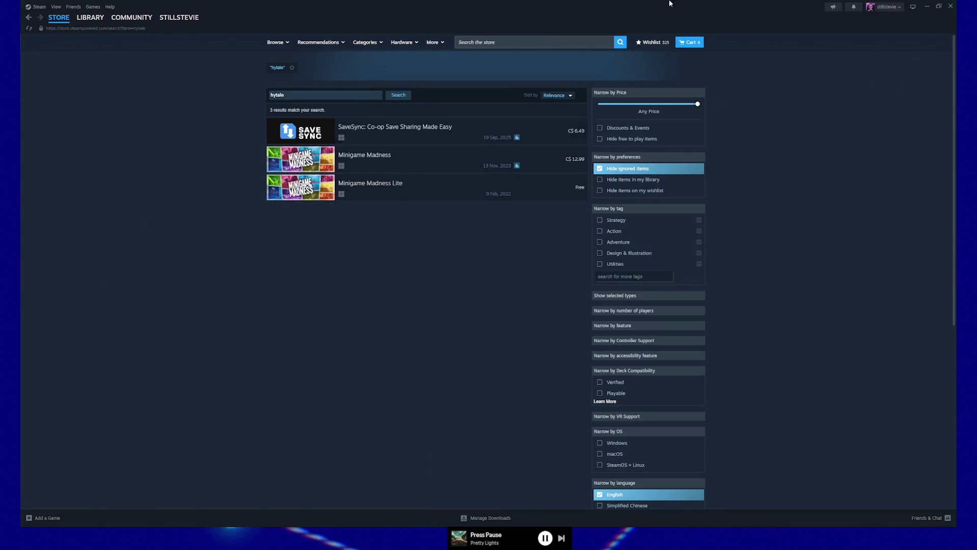
- Switch from Steam back to the corridor painting, then to Firefox's hytale.com media gallery
key("alt+Tab")
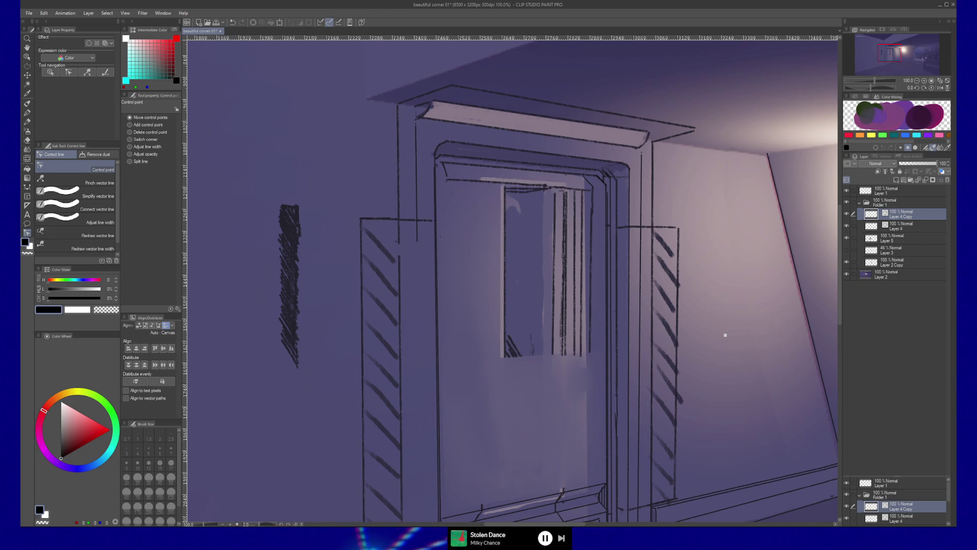
key("alt+Tab")
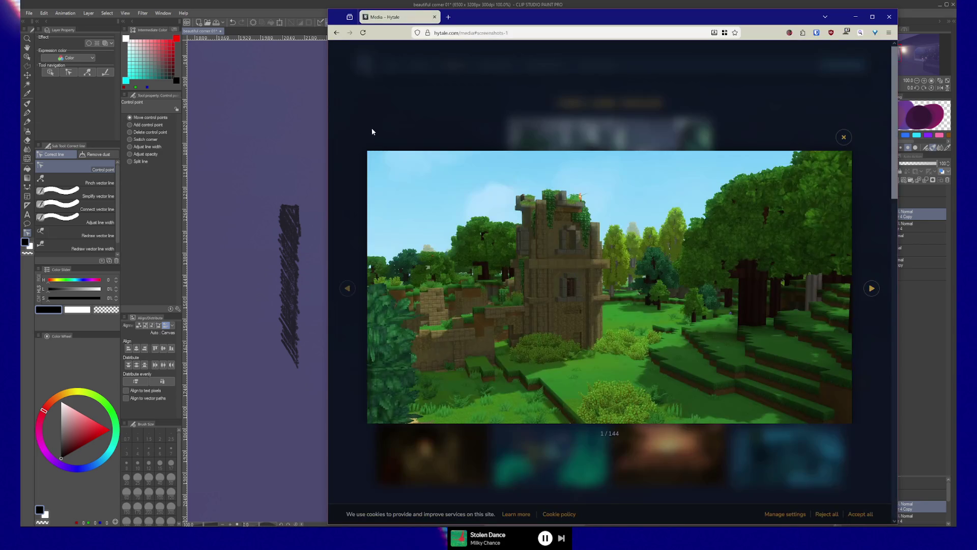
- Maximize the Hytale gallery and page forward to screenshot 6 of 144, the cornfield scene
left_click(873, 16)
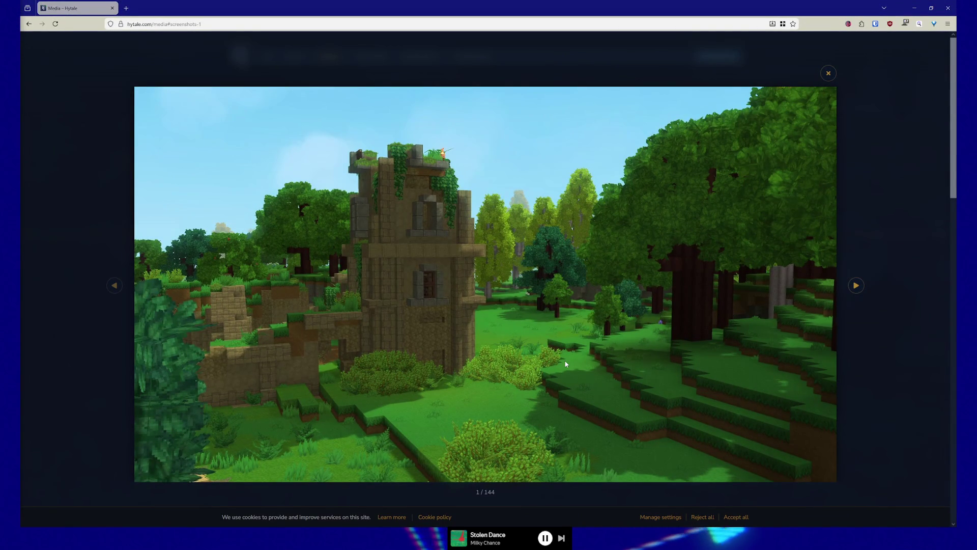
left_click(858, 286)
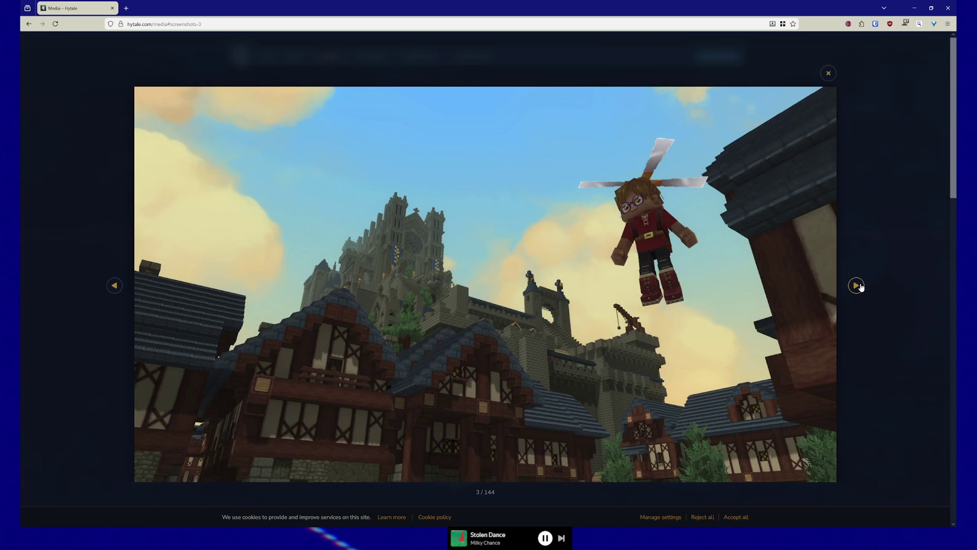
left_click(858, 286)
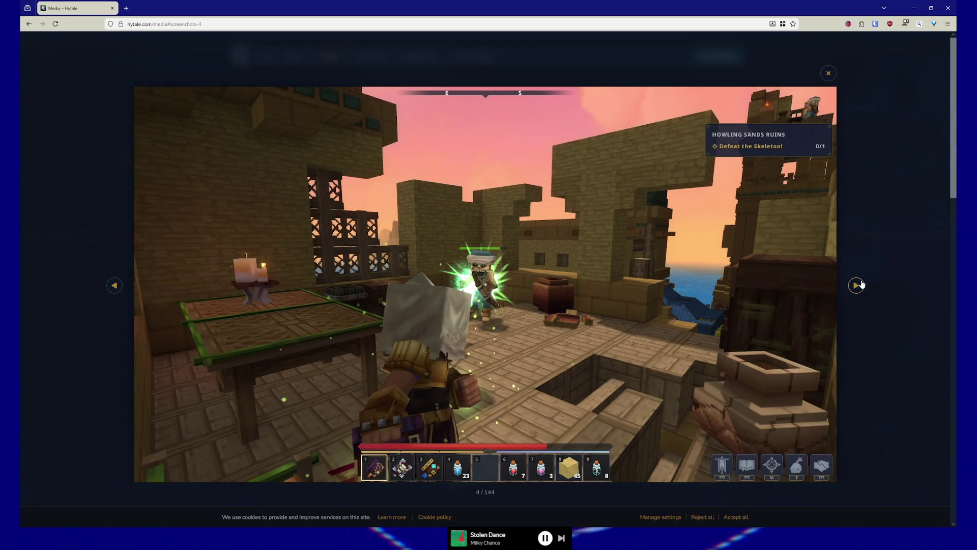
left_click(862, 285)
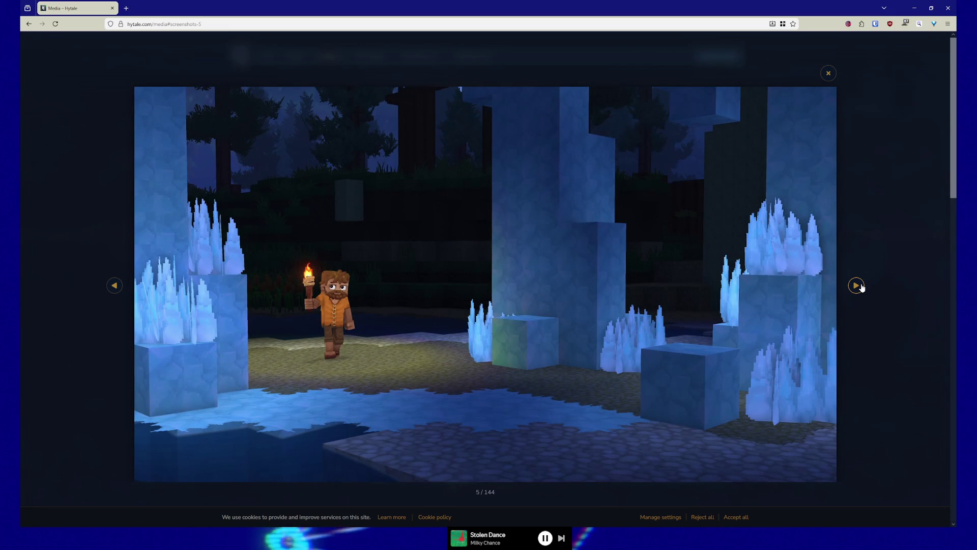
left_click(860, 286)
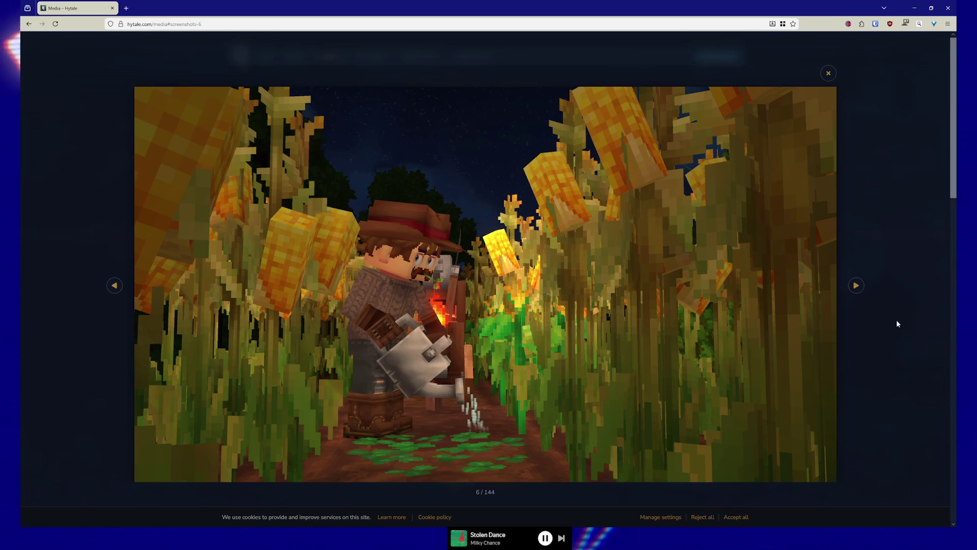
- Page through screenshots 7 to 12 of 144, ending on the frozen pond scene
left_click(857, 285)
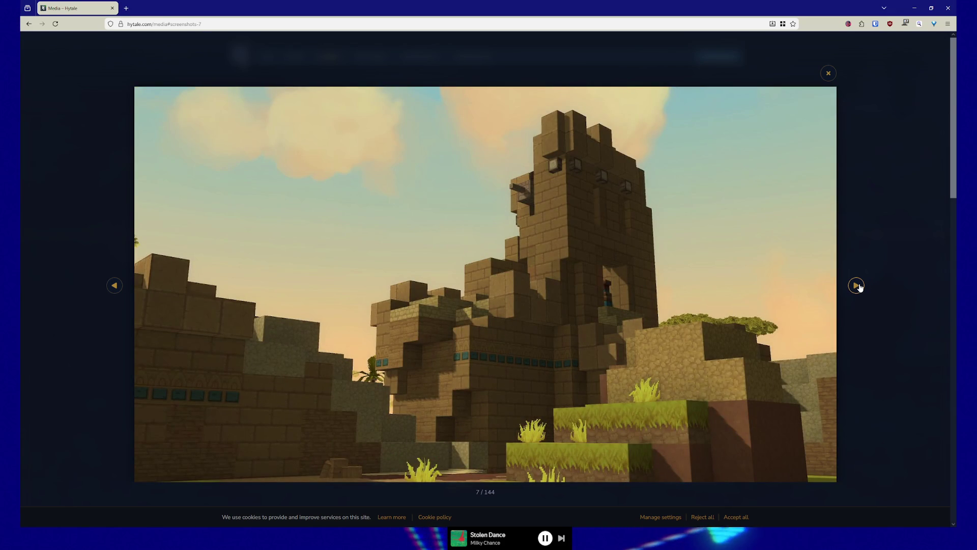
left_click(857, 285)
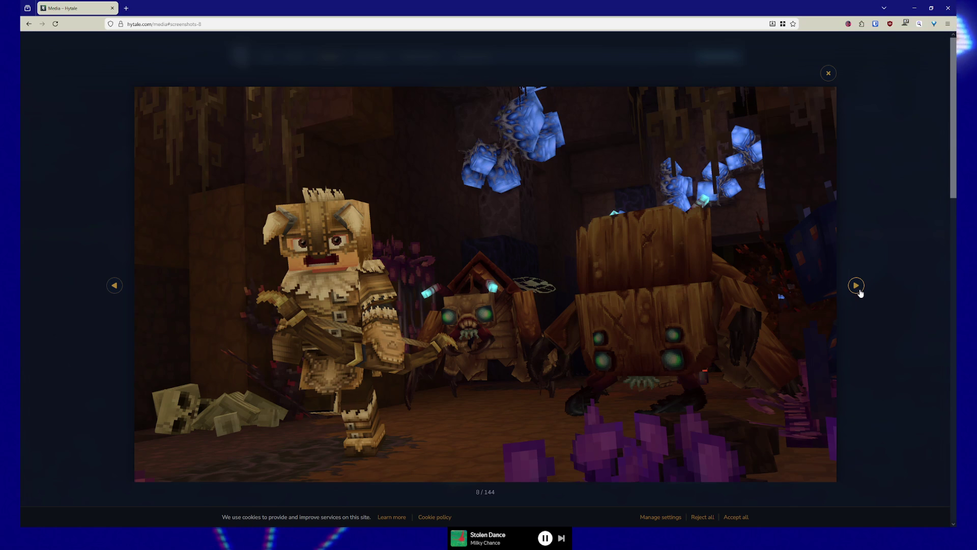
left_click(858, 288)
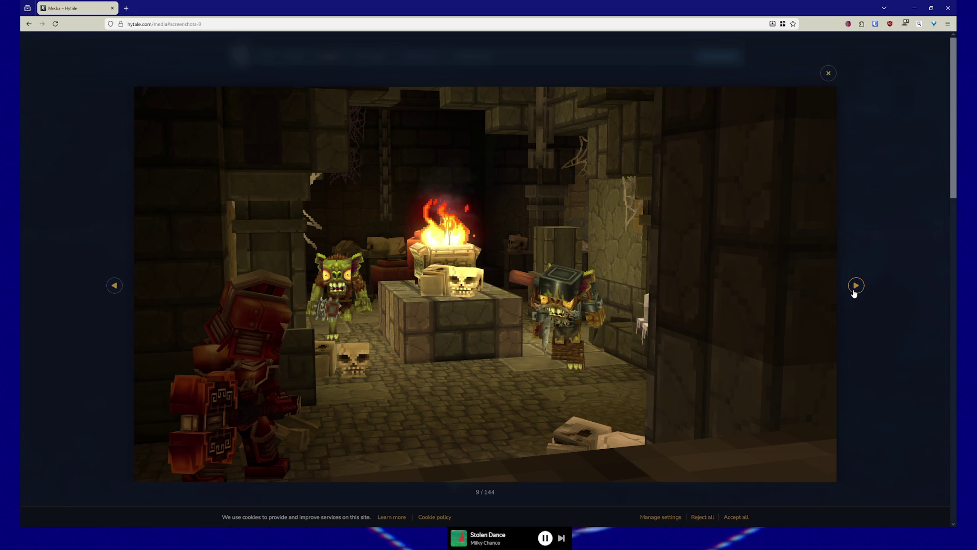
left_click(856, 286)
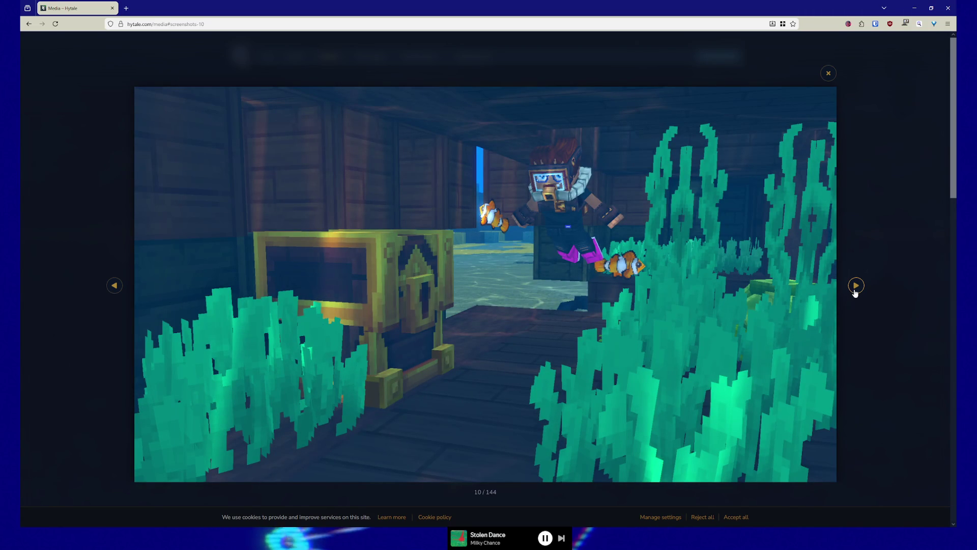
left_click(855, 288)
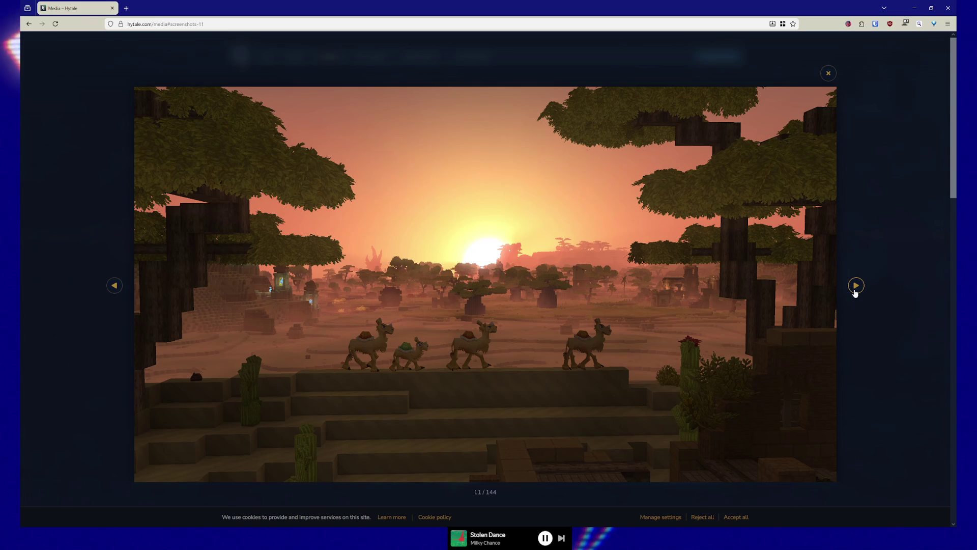
left_click(855, 288)
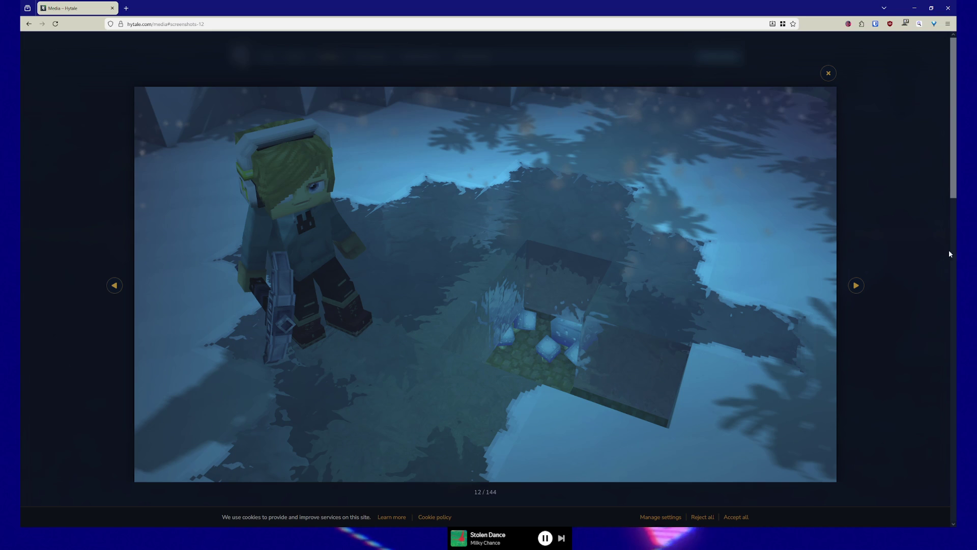
- Advance through screenshots 13 to 16 of 144, reaching the candlelit library desk
left_click(855, 285)
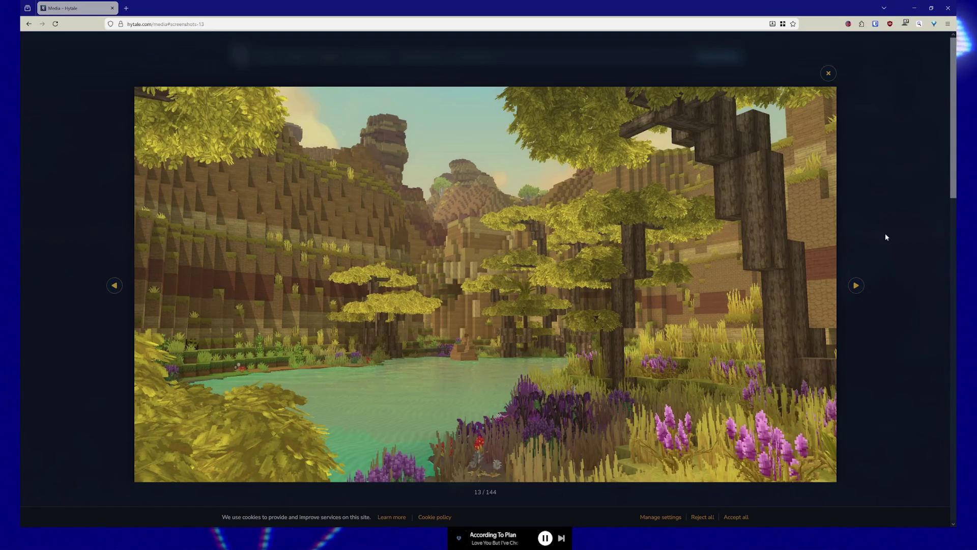
left_click(856, 285)
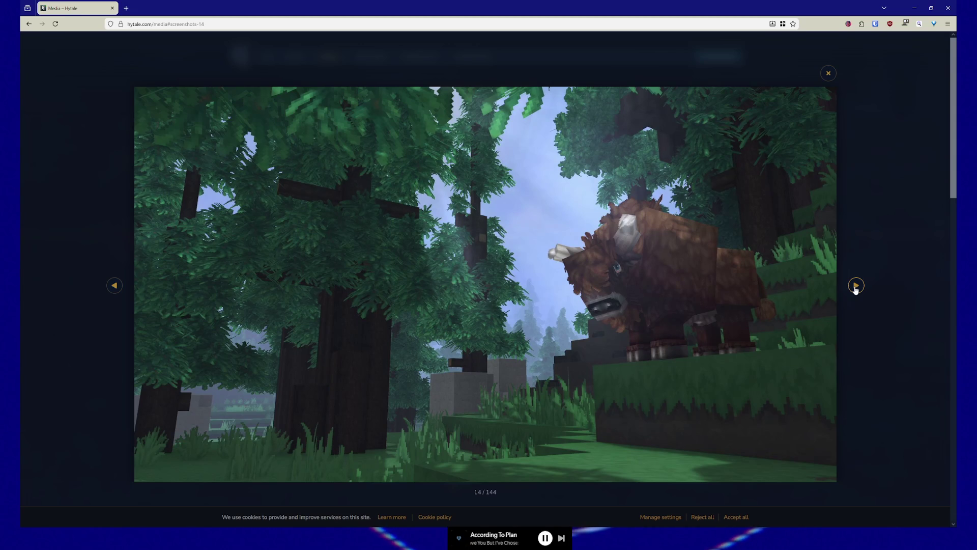
left_click(855, 286)
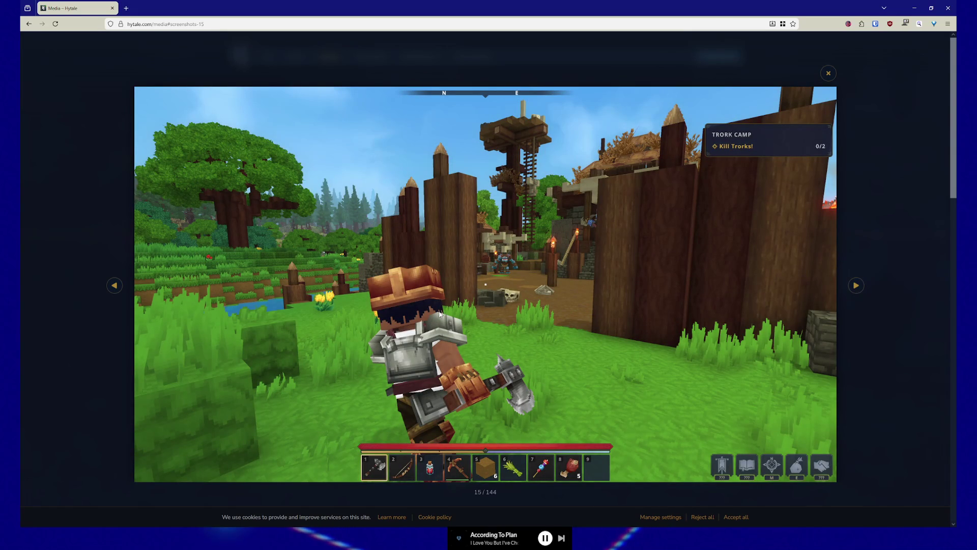
left_click(857, 287)
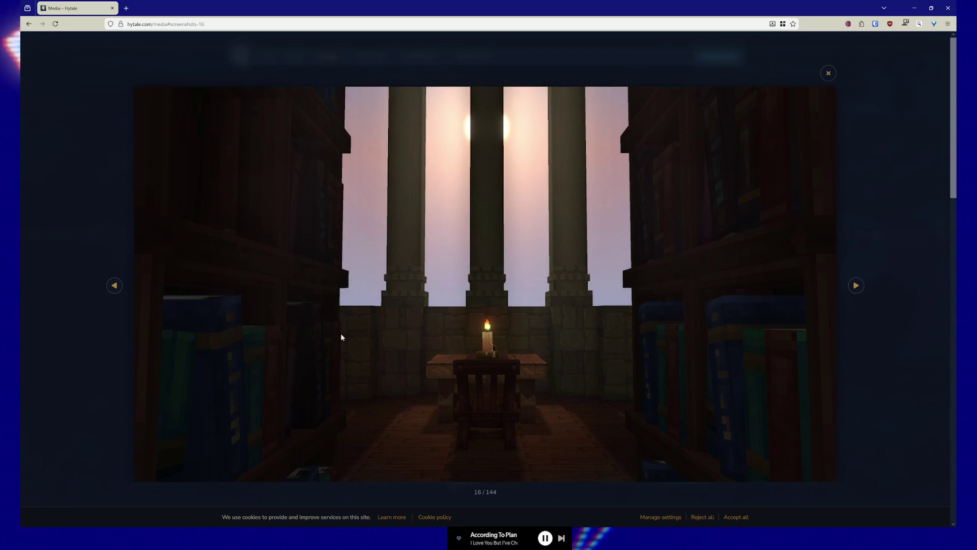
- Keep paging through the Hytale screenshots from 17 up to 29 of 144
left_click(856, 286)
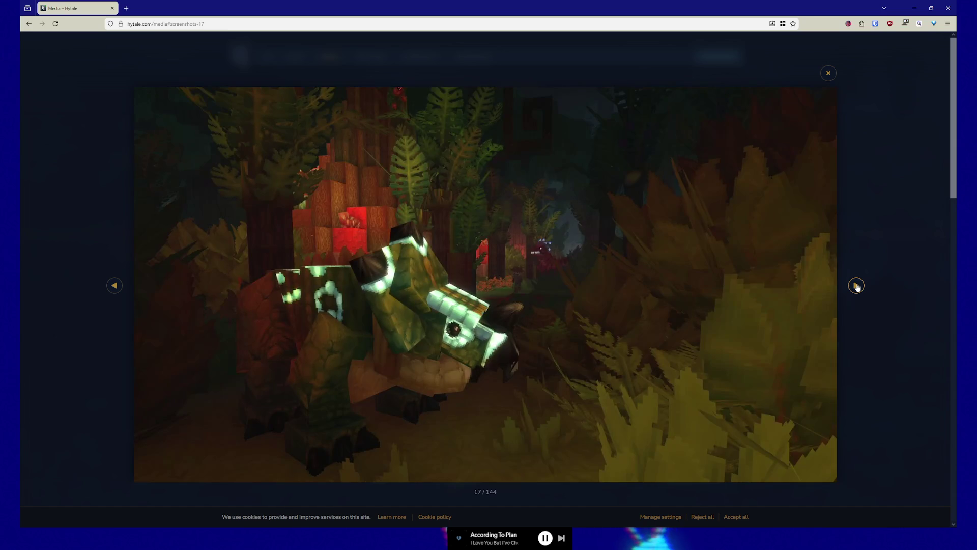
left_click(856, 285)
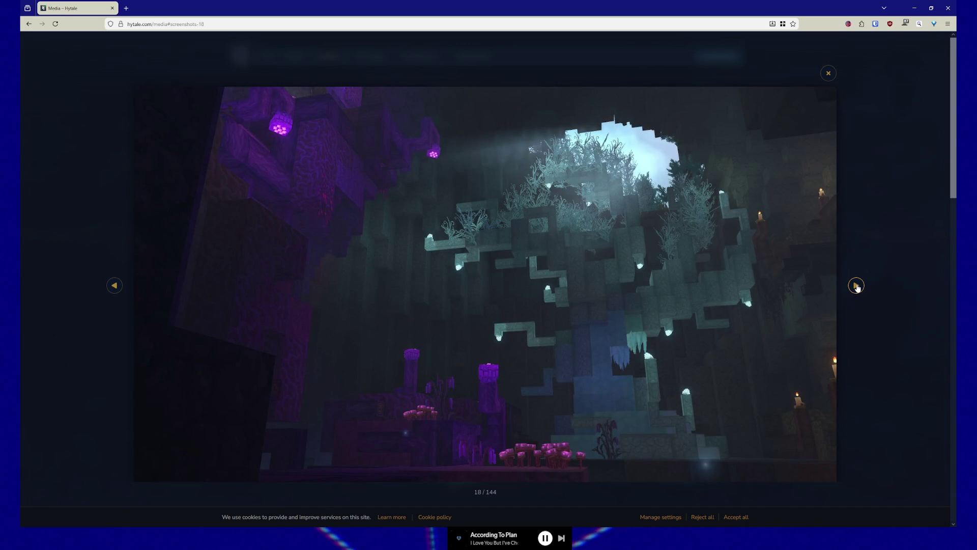
left_click(857, 286)
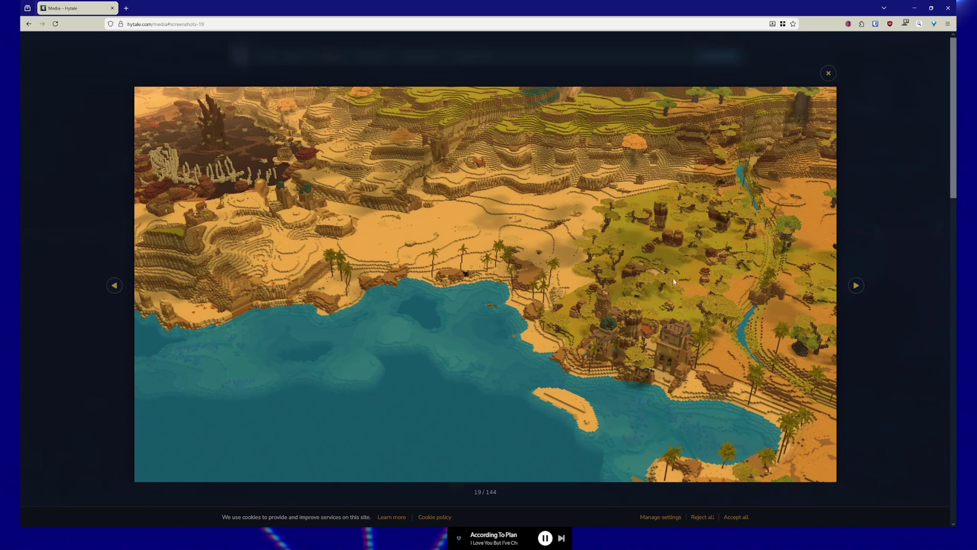
left_click(859, 285)
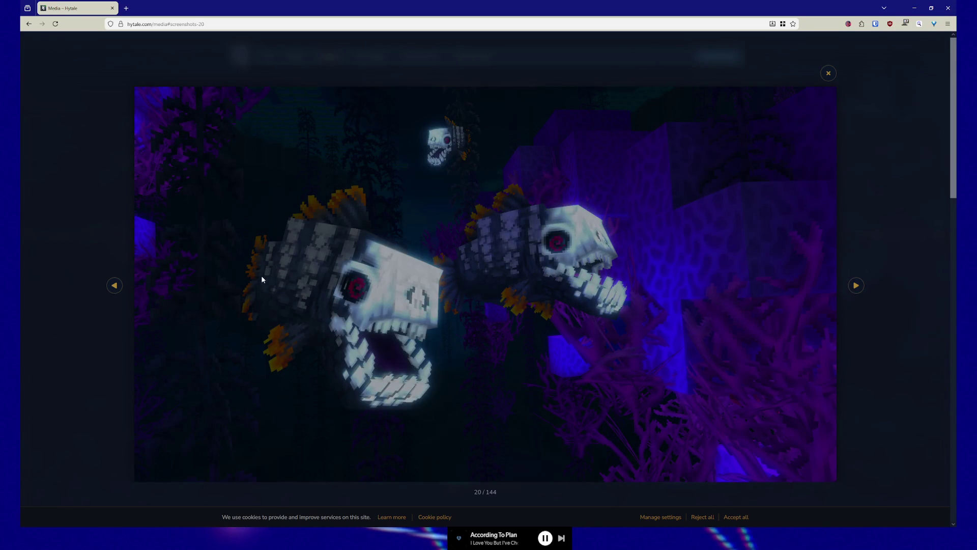
left_click(856, 285)
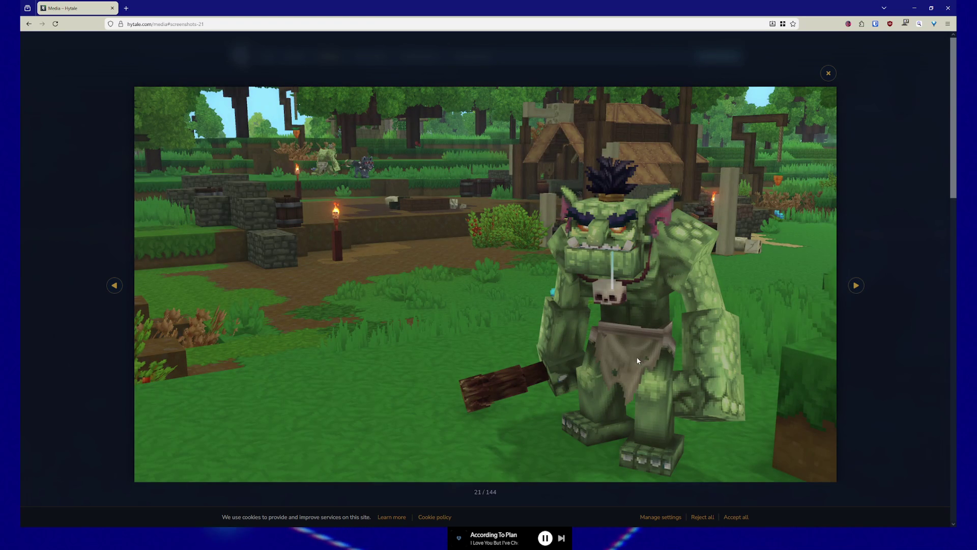
left_click(855, 285)
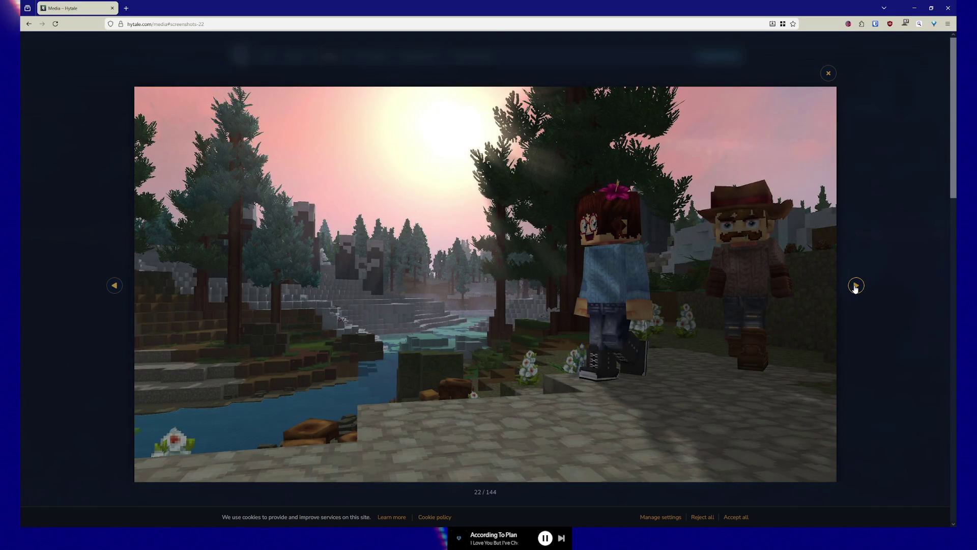
left_click(856, 286)
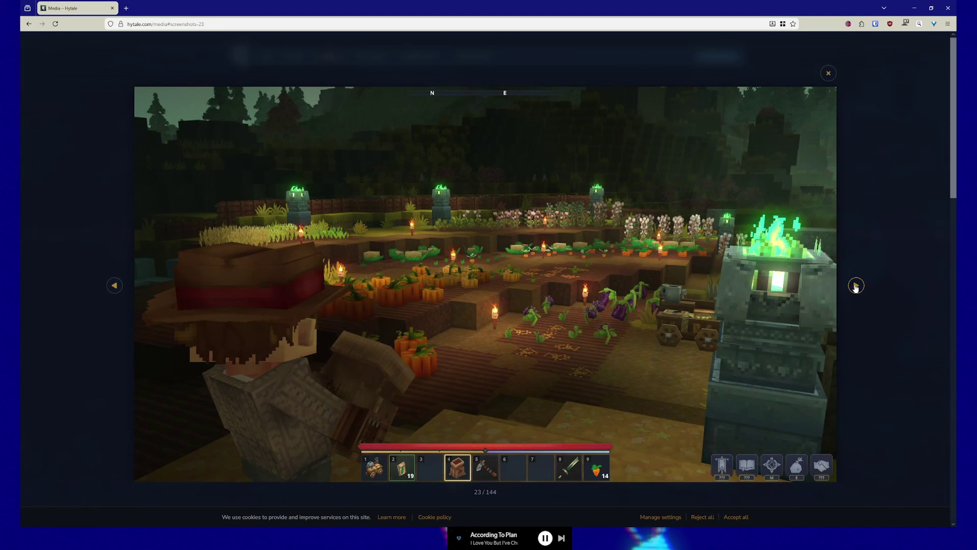
left_click(856, 286)
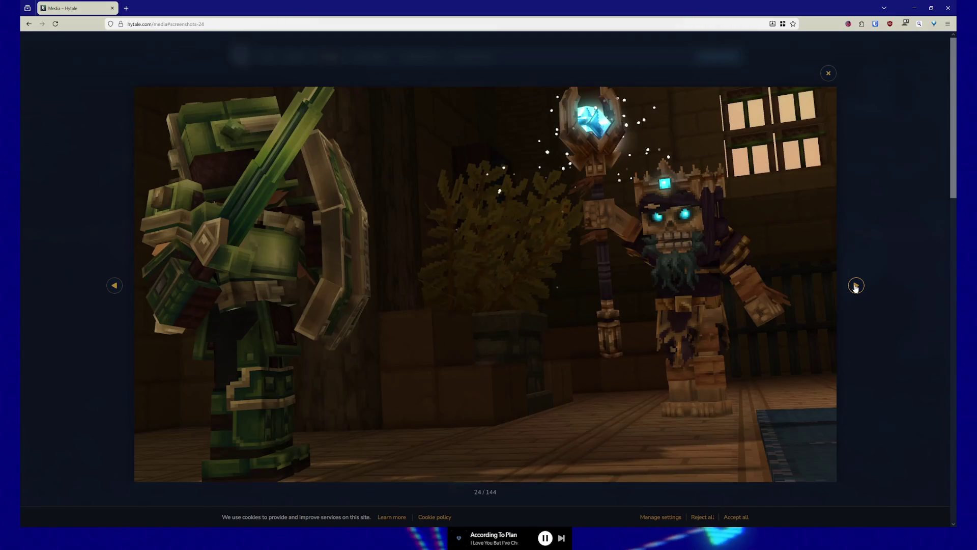
left_click(855, 287)
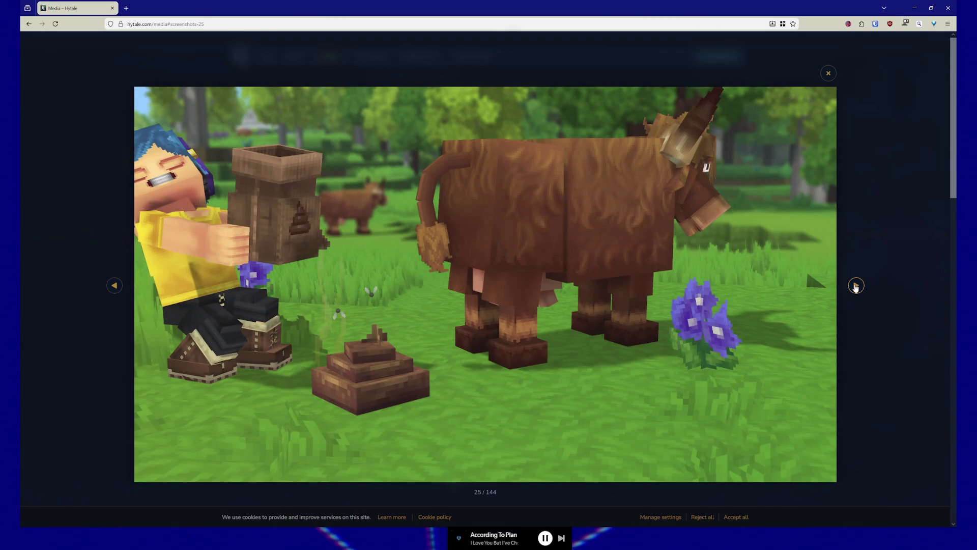
left_click(856, 287)
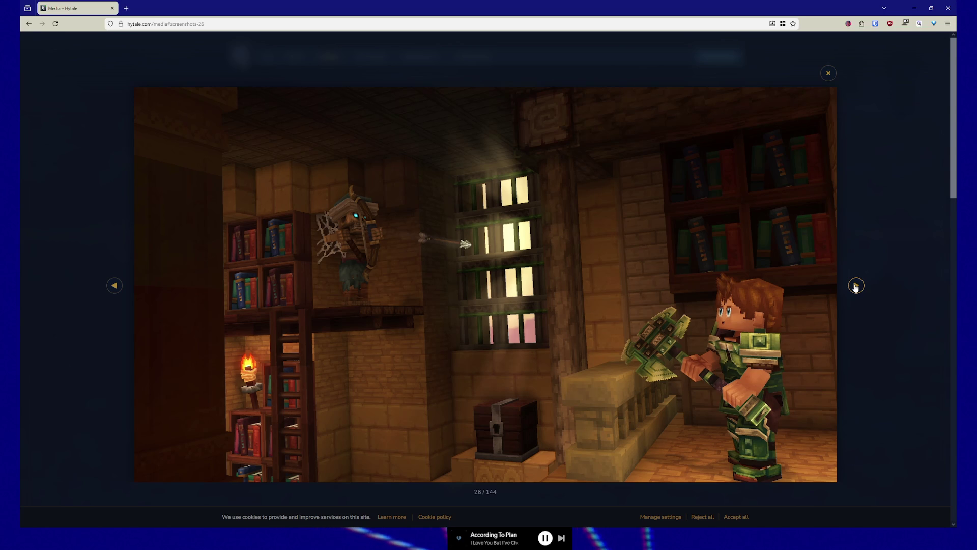
left_click(855, 286)
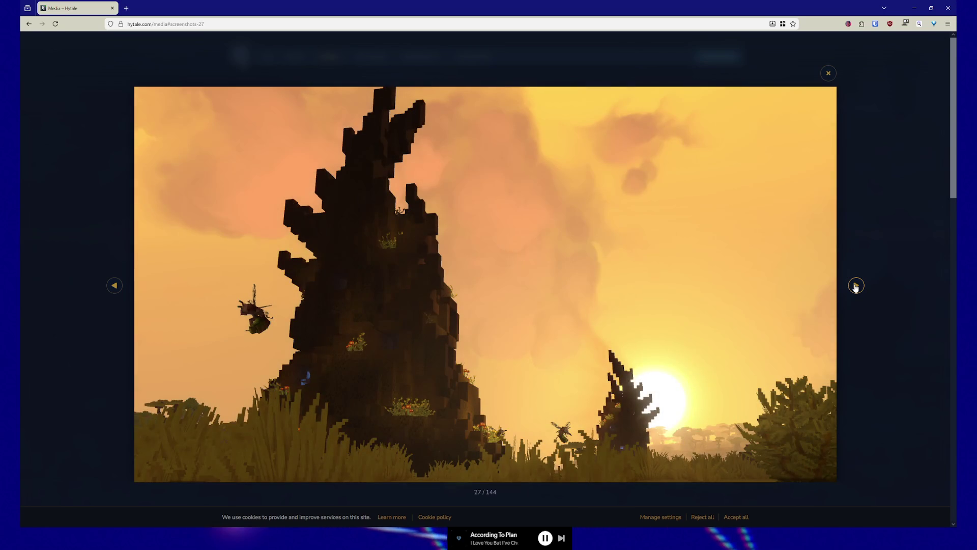
left_click(855, 286)
left_click(855, 286)
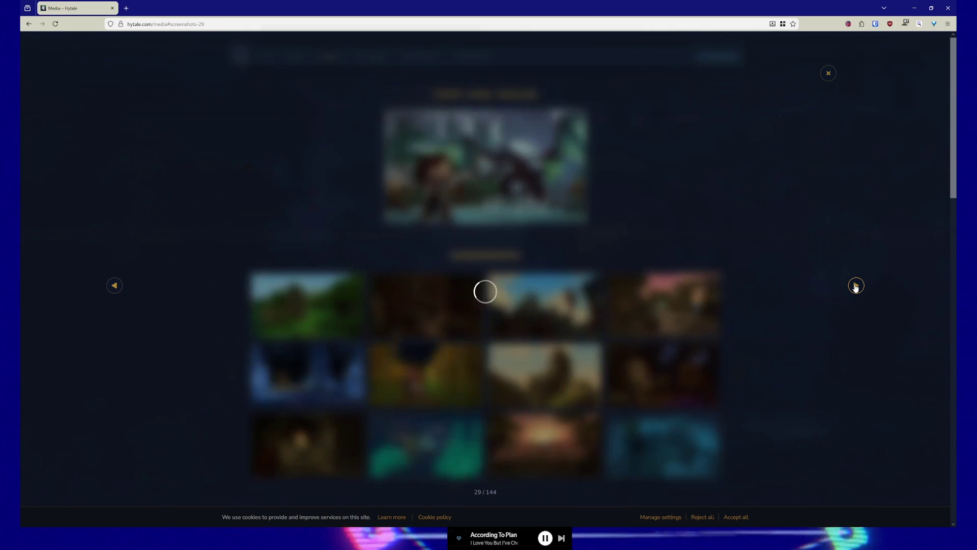